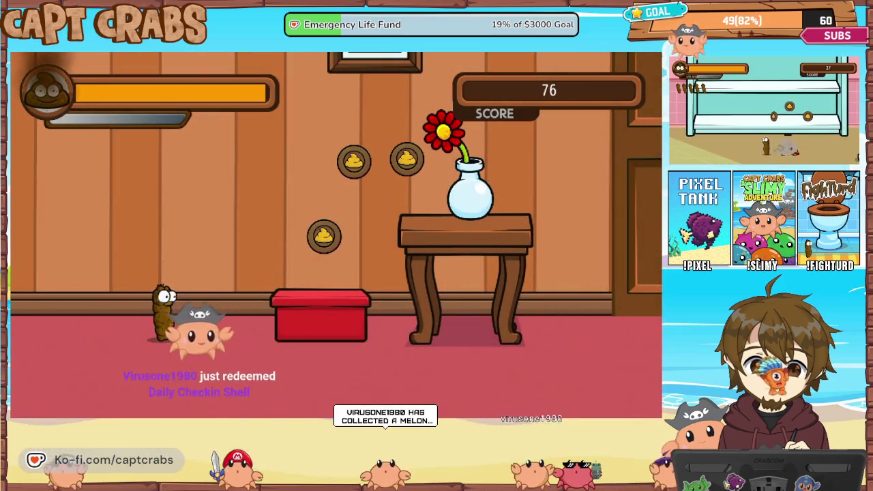
- Pause the running FightTurd play-test and choose Exit Game to return to the editor
key(Escape)
key(Down)
key(Down)
key(Down)
key(Down)
key(Return)
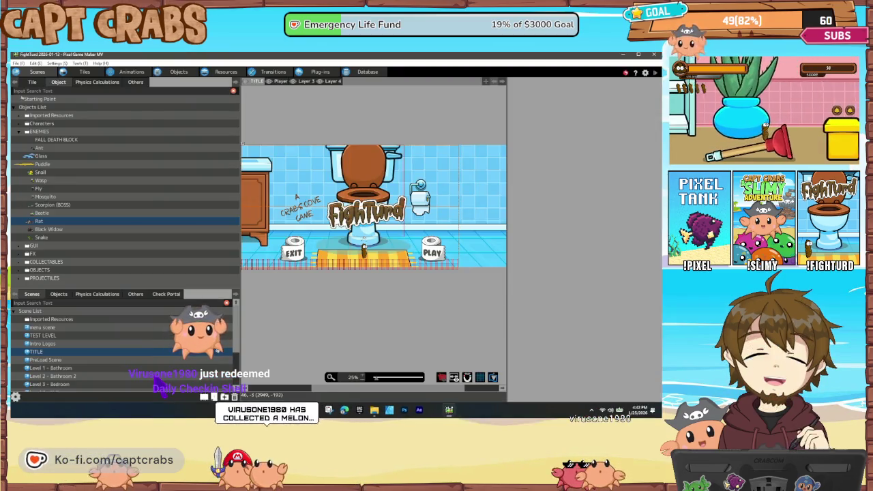
- Open the Level 11 - Sewer scene and set it as the start scene
scroll(121, 368, down, 2)
scroll(121, 371, down, 2)
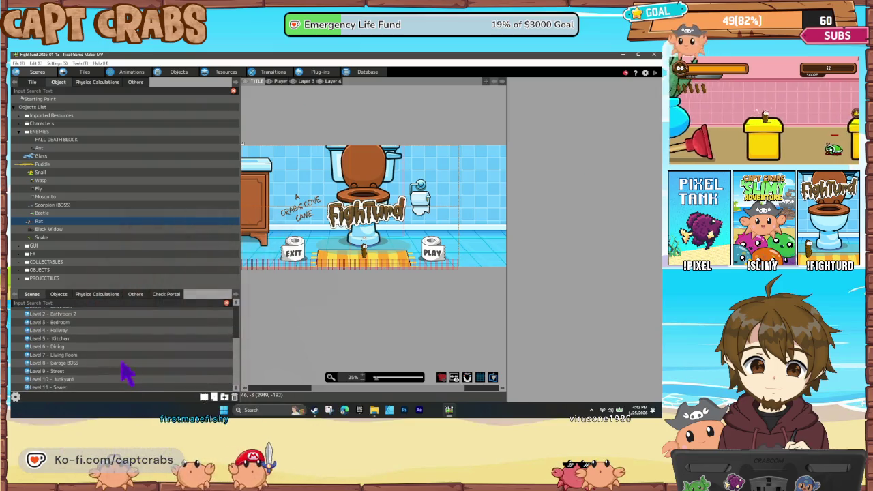
click(86, 388)
right_click(88, 389)
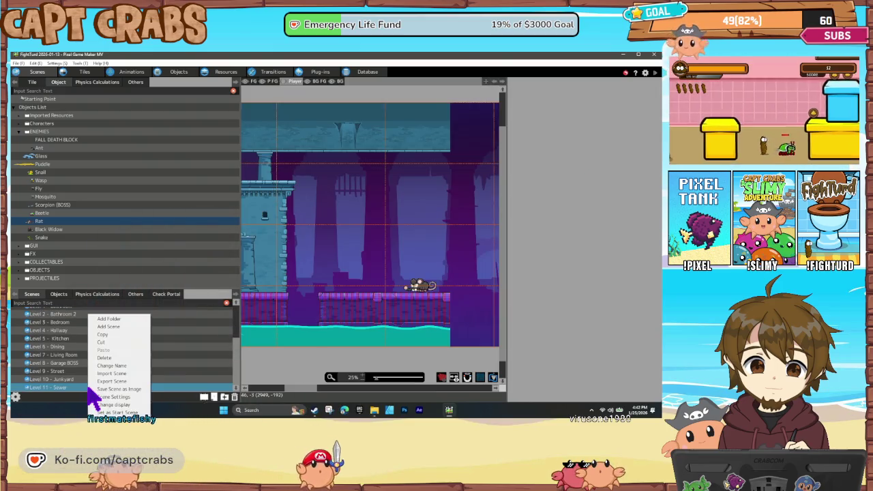
click(125, 413)
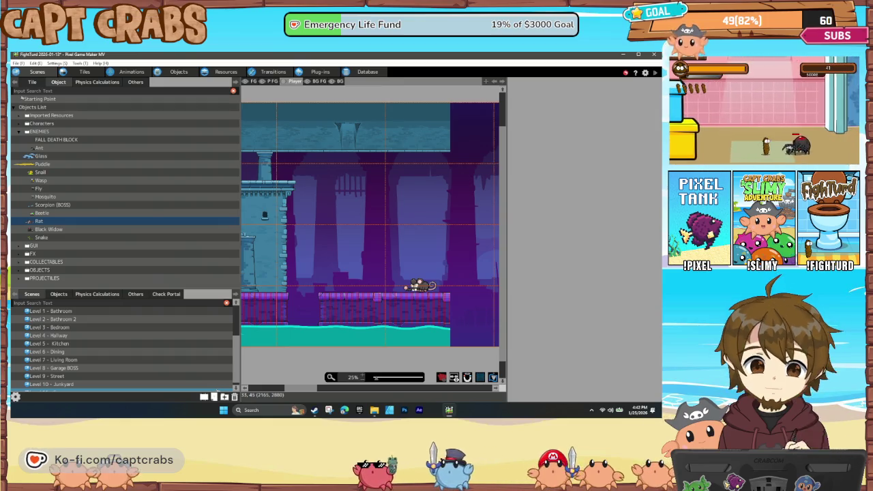
- Confirm the Rat's TARGET→HIT link uses Hit an Attack Detection, then view the Rat's animations
click(179, 72)
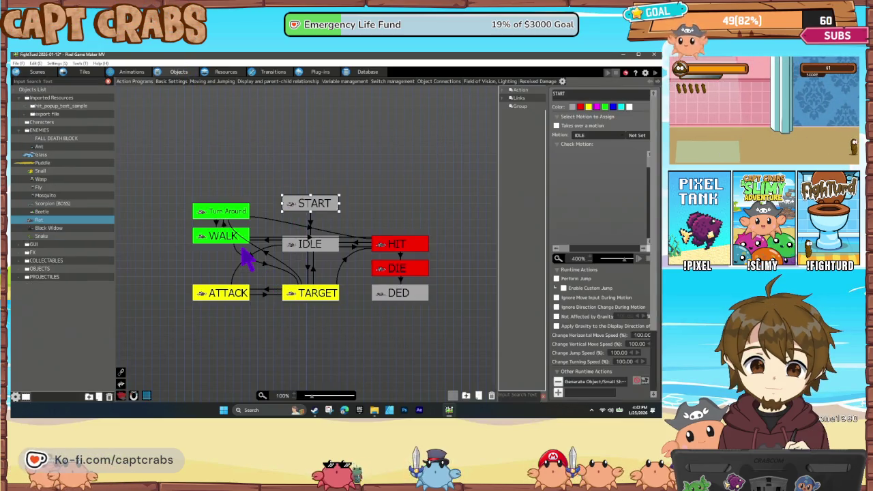
click(346, 266)
double_click(590, 219)
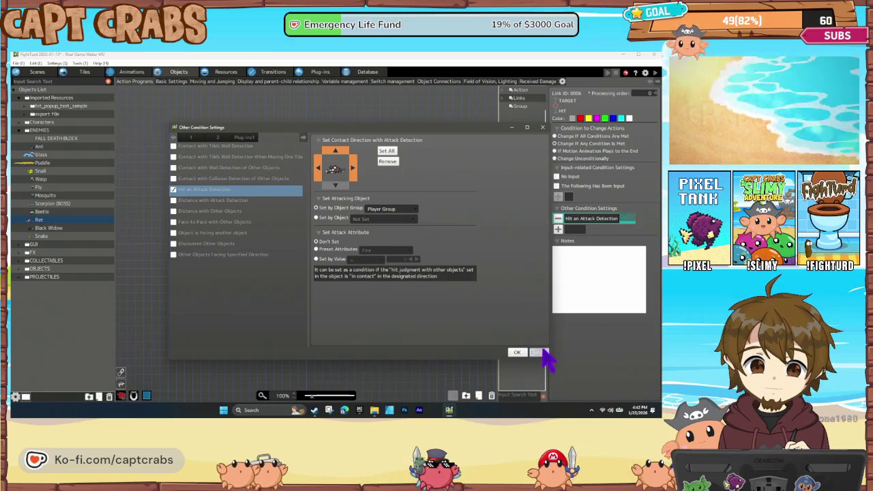
click(518, 352)
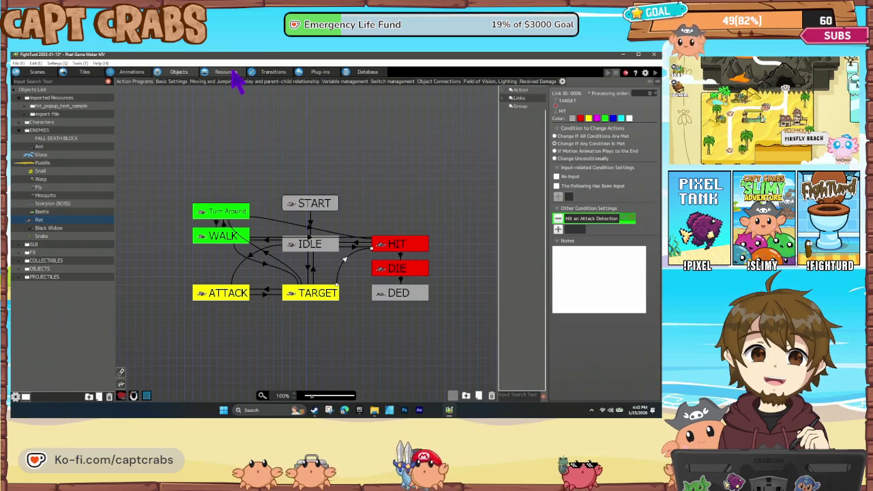
click(123, 73)
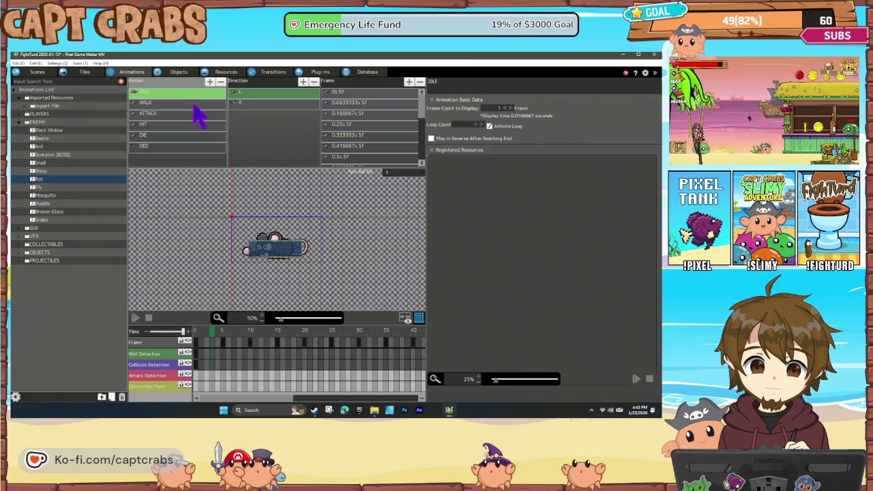
click(196, 114)
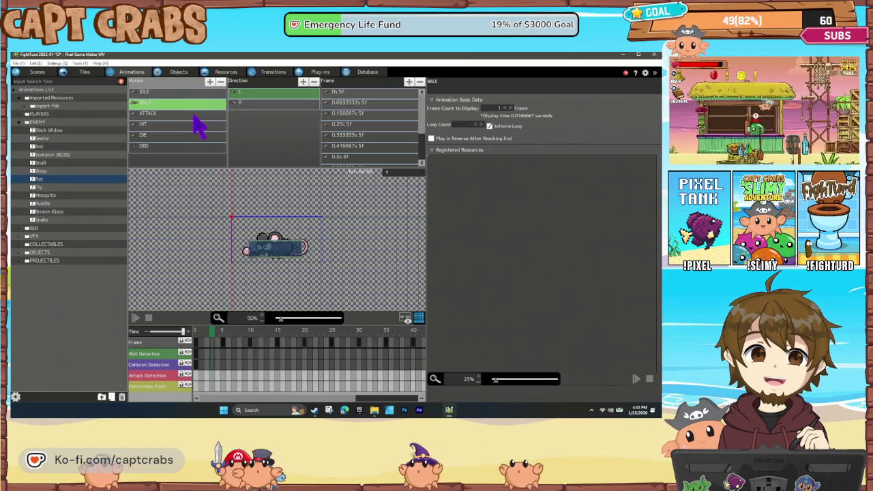
click(195, 127)
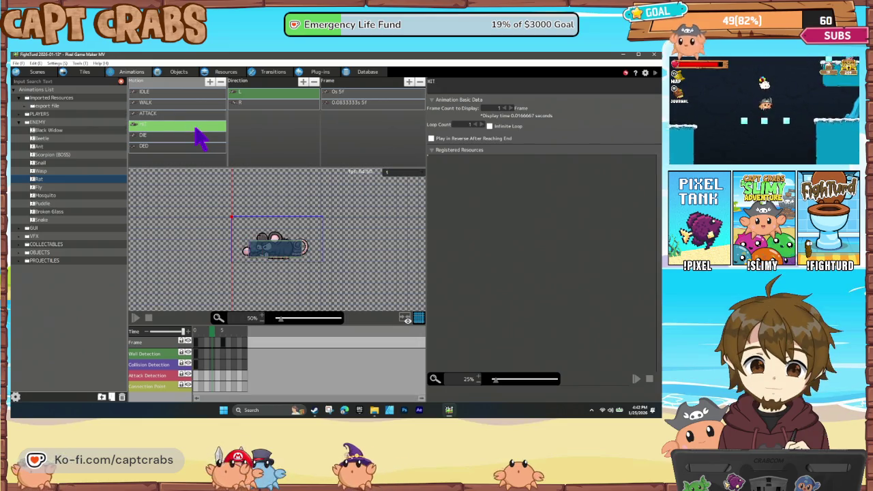
click(26, 114)
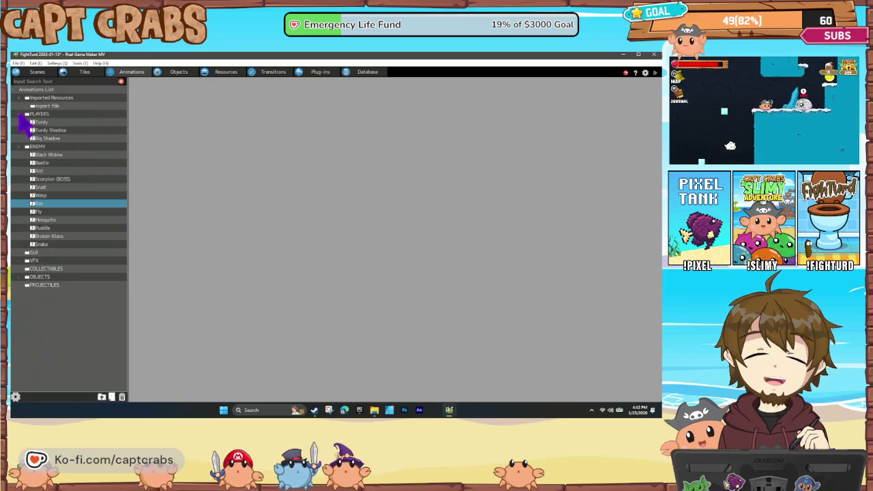
click(37, 121)
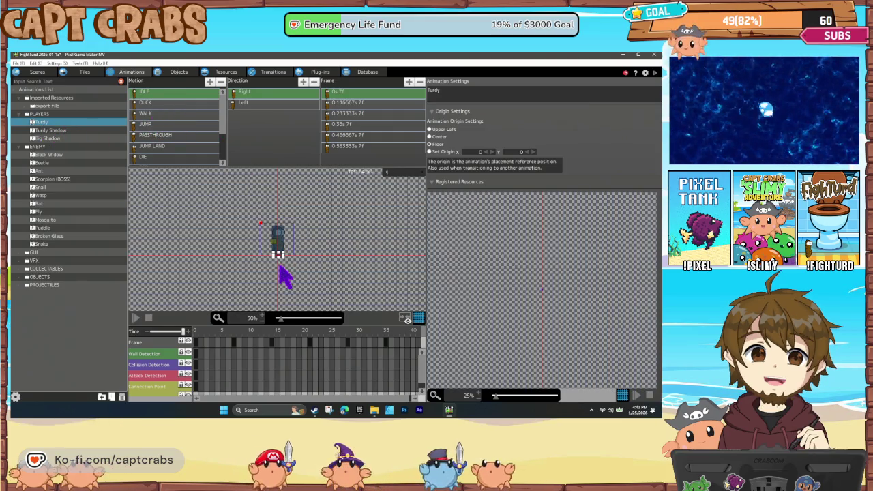
scroll(261, 318, up, 2)
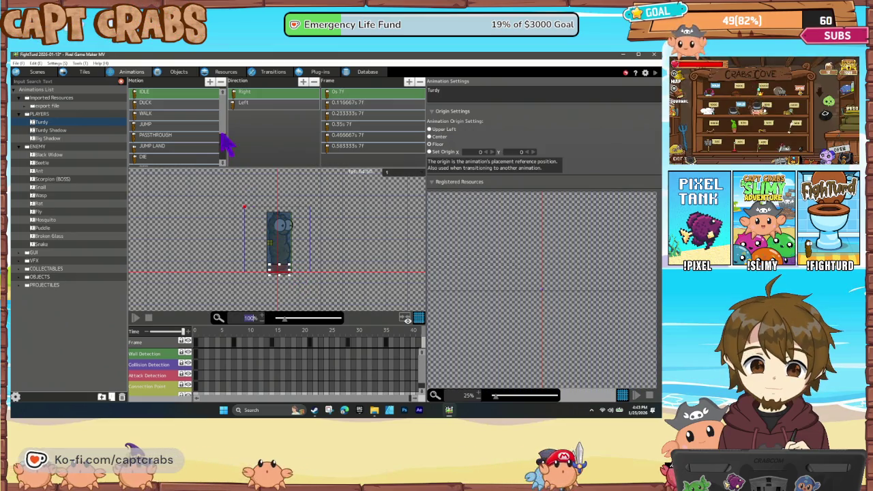
click(189, 113)
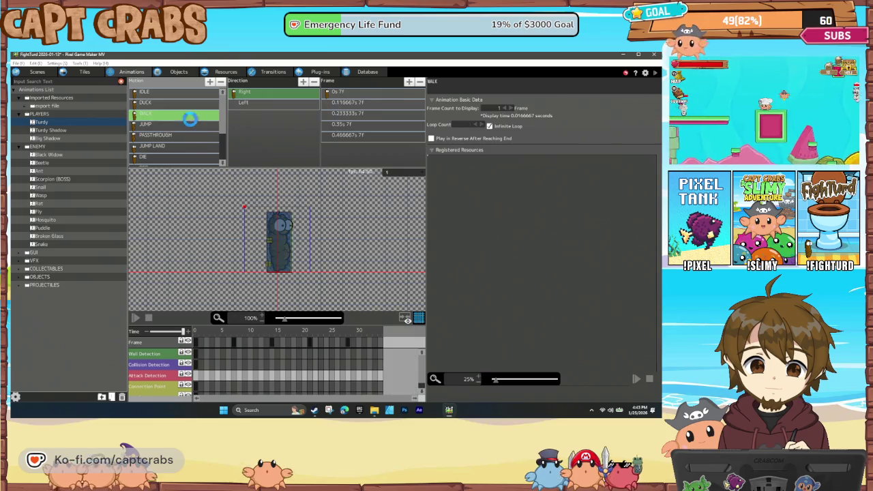
click(193, 127)
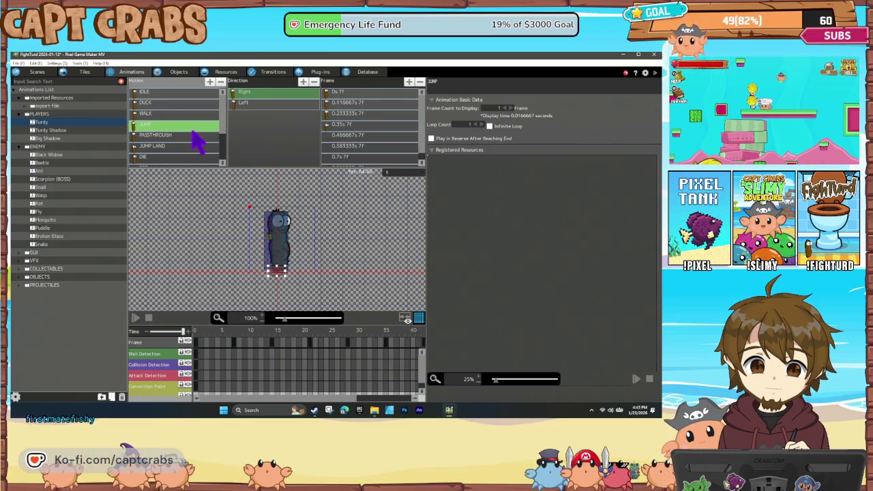
click(193, 134)
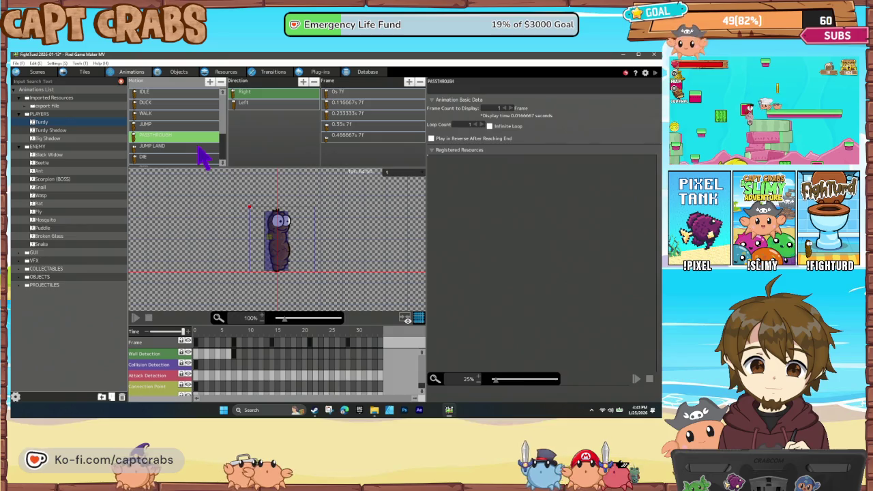
click(204, 146)
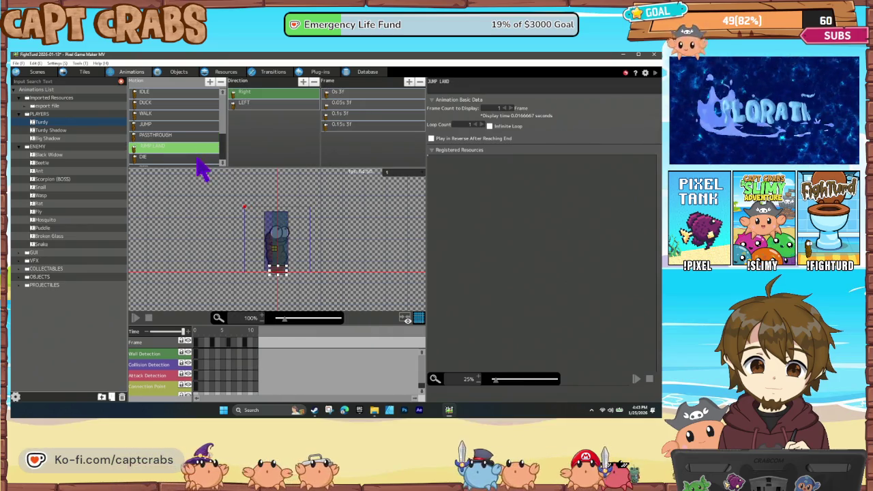
click(198, 158)
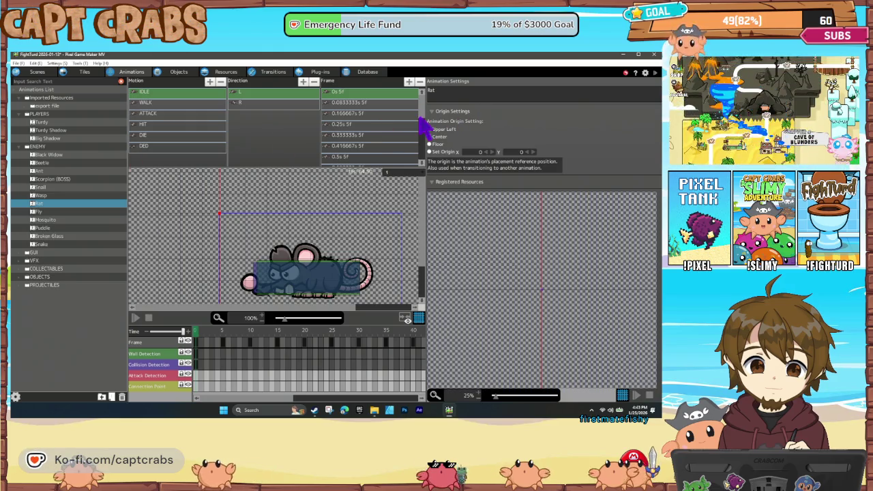
- Widen the Rat's IDLE wall-detection box over its snout for both left and right facing
click(264, 292)
drag(256, 280, 239, 280)
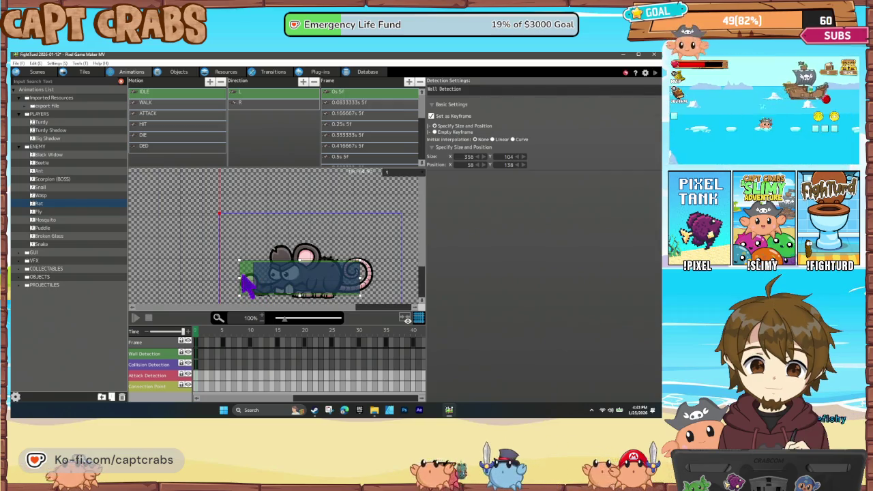
drag(242, 290, 257, 290)
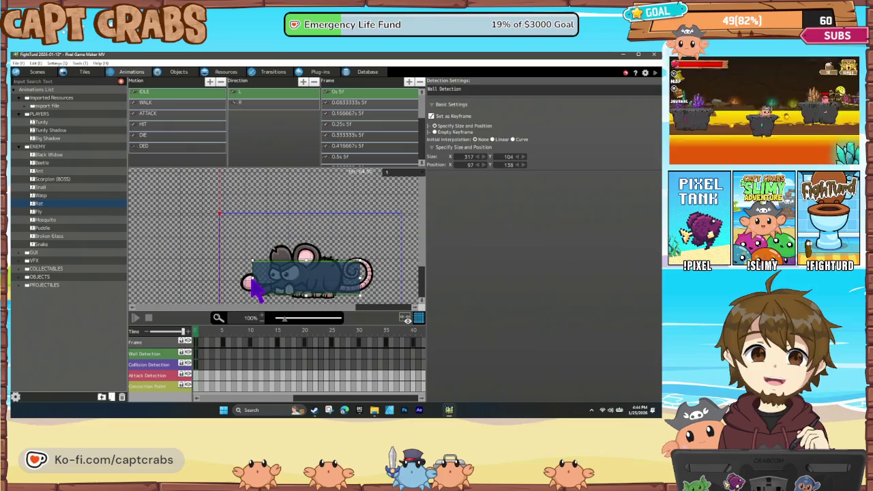
drag(253, 287, 240, 288)
click(260, 102)
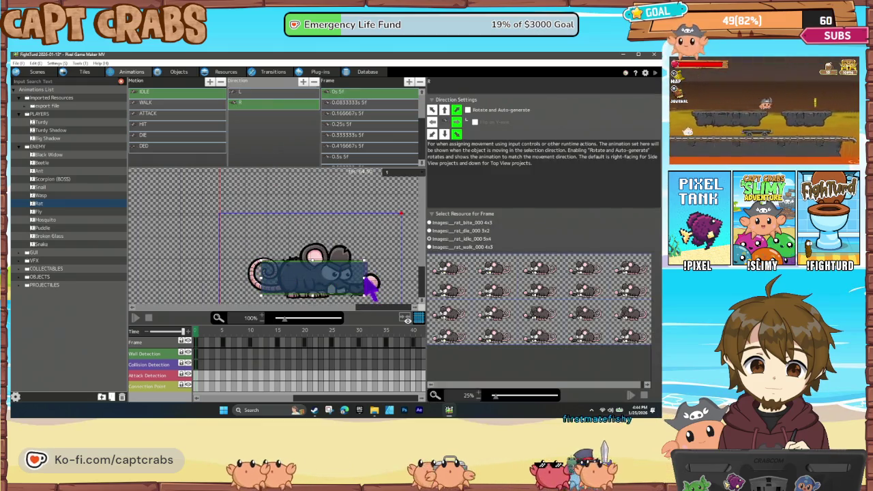
drag(368, 285, 380, 289)
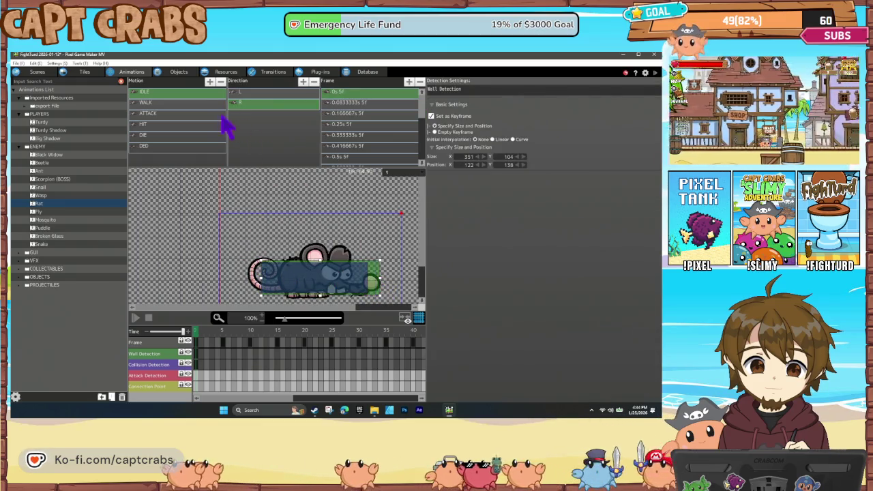
- Extend the Rat's WALK wall-detection box over the snout in both facing directions
click(194, 102)
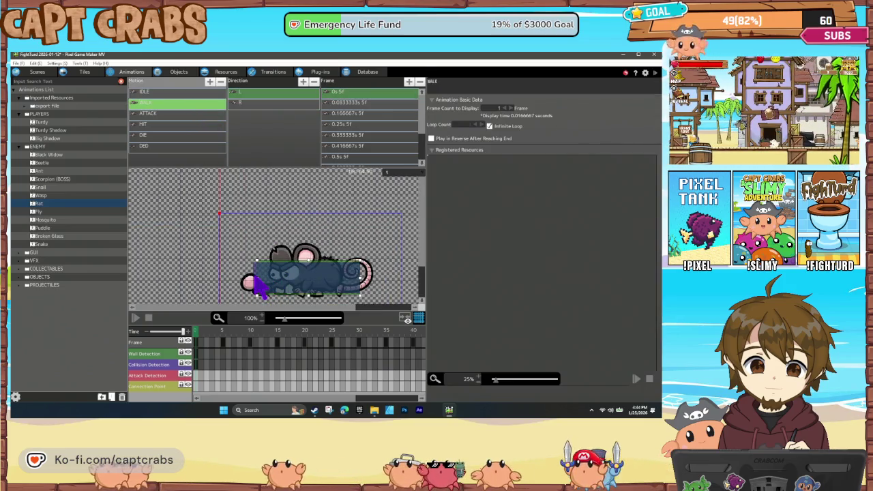
drag(255, 287, 245, 290)
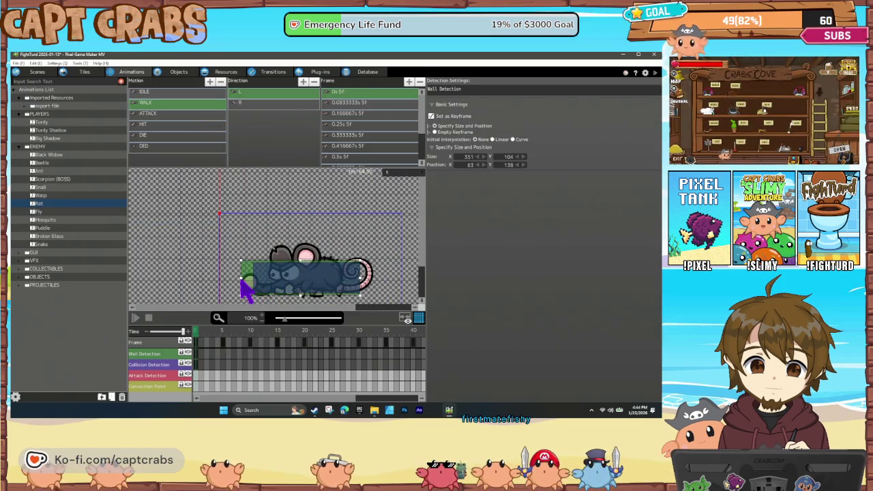
click(253, 103)
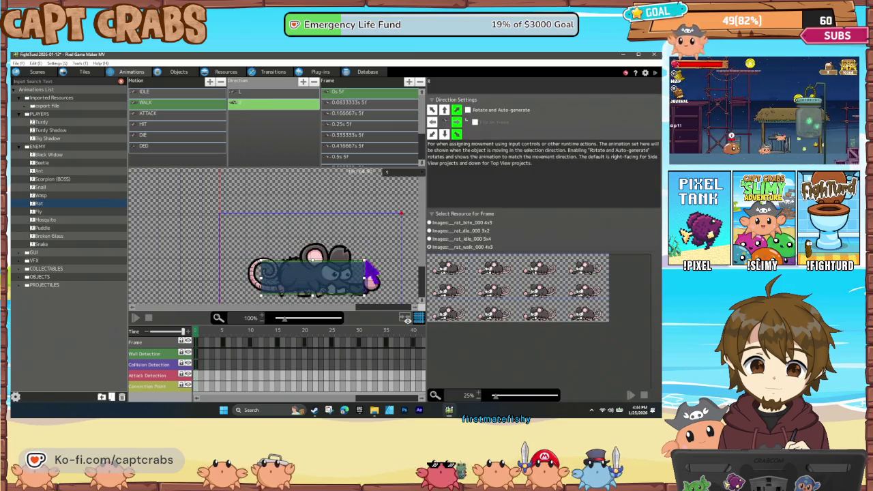
drag(364, 276, 374, 280)
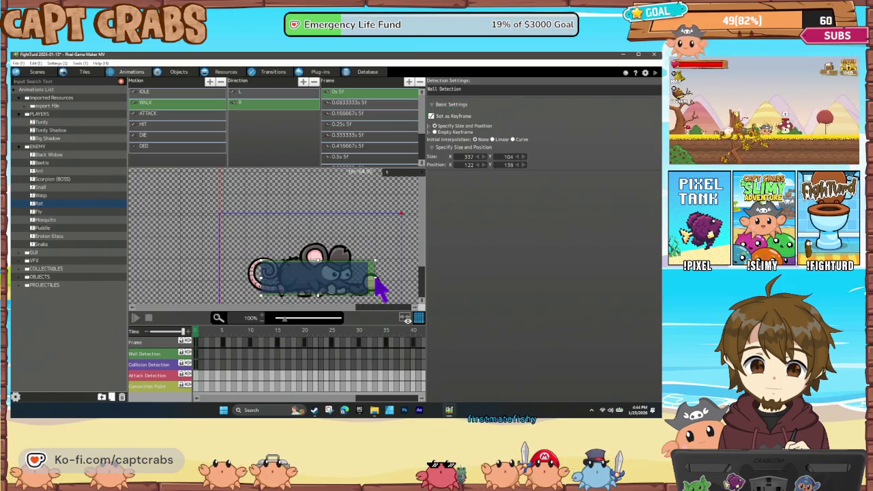
click(188, 115)
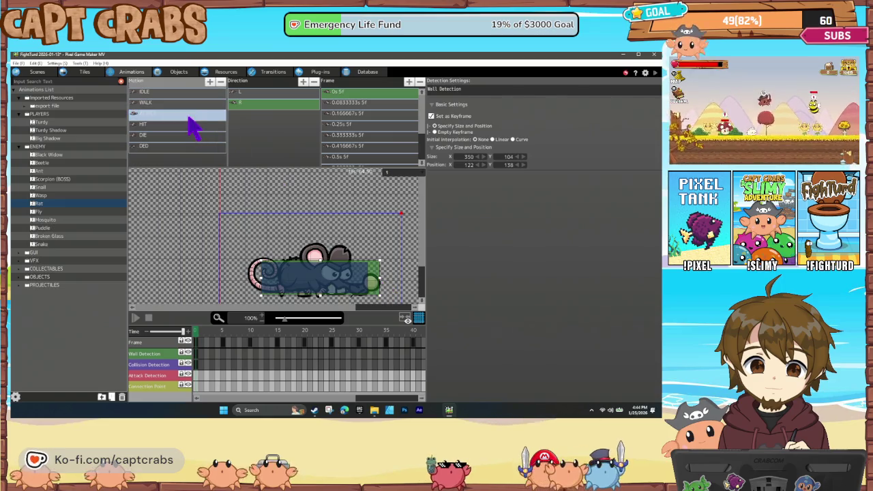
- Inspect the Rat's ATTACK wall-detection boxes in both facing directions
click(249, 281)
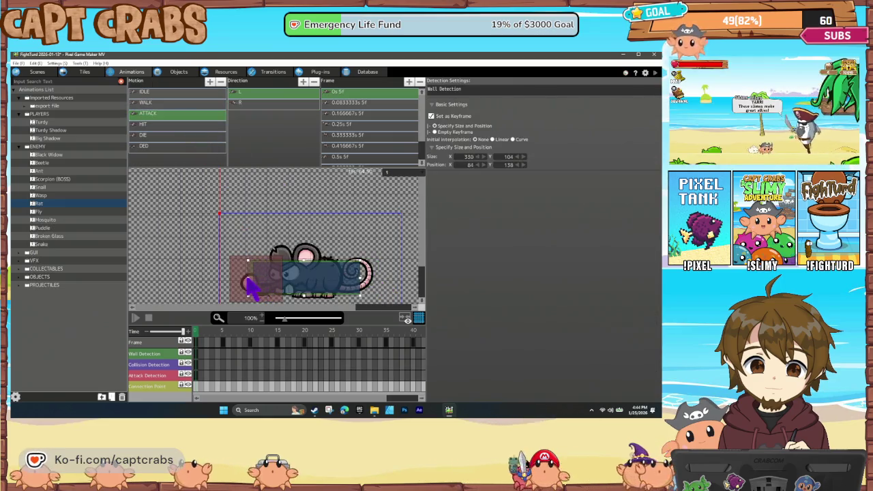
click(263, 104)
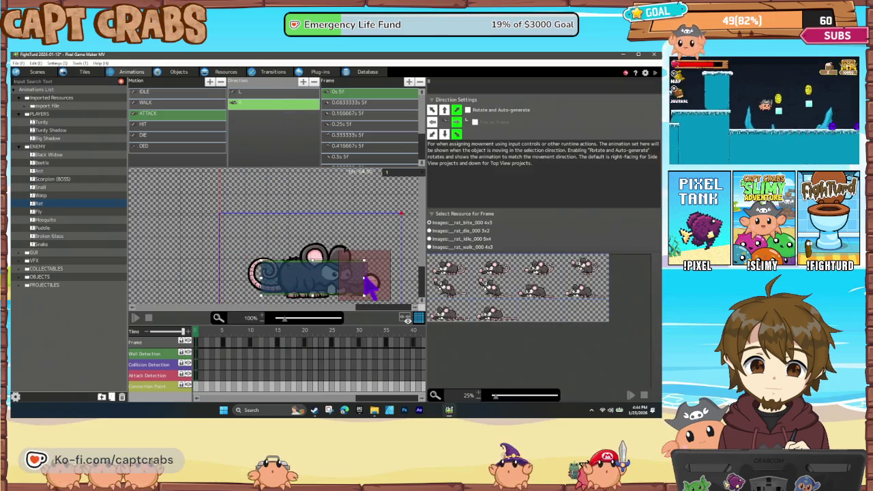
click(369, 287)
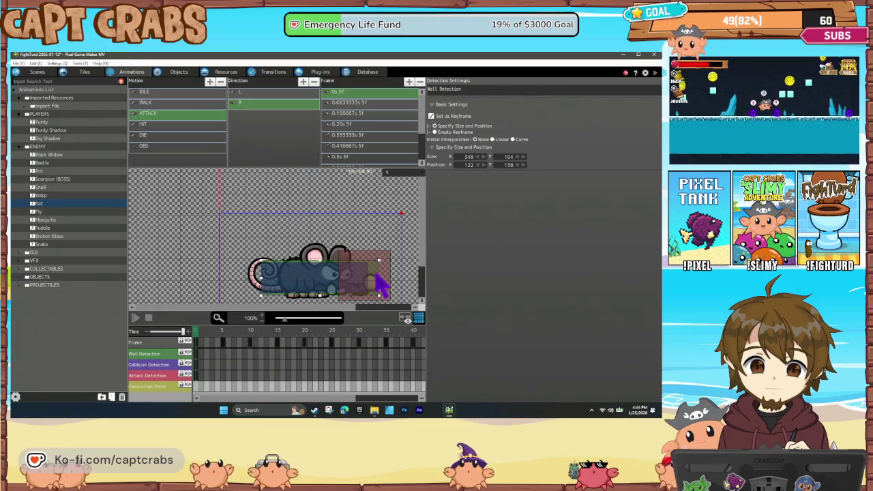
- Shift the right-facing HIT wall-detection box left onto the rat's body
click(198, 126)
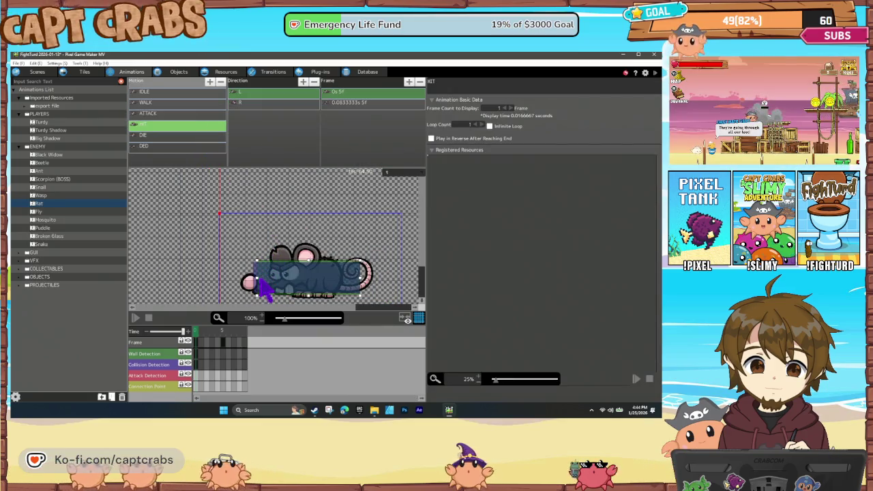
click(259, 285)
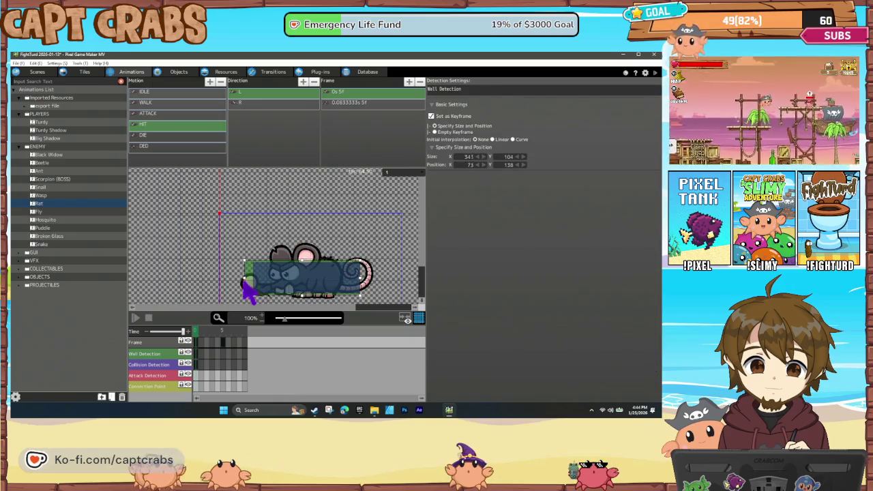
click(250, 103)
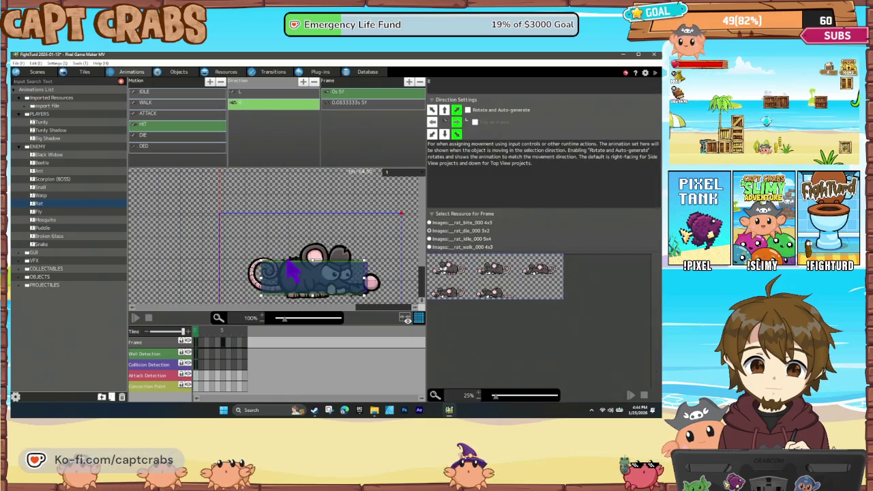
click(366, 287)
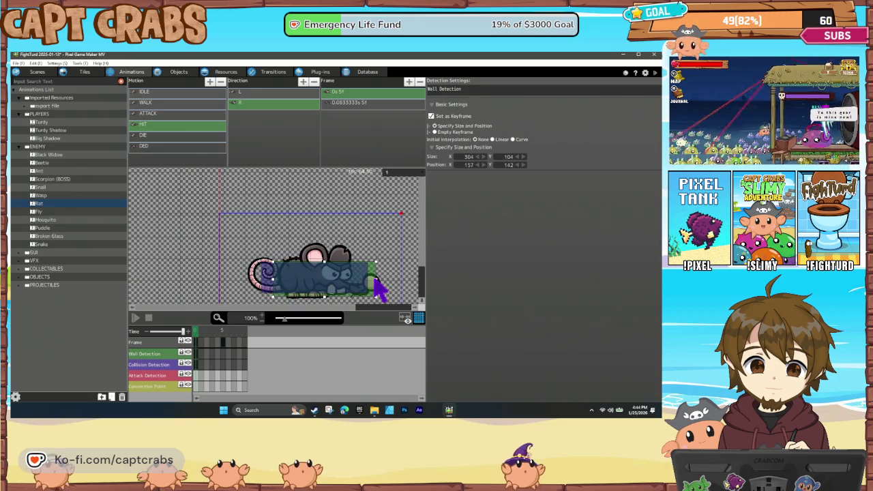
mouse_move(372, 279)
mouse_down()
mouse_move(362, 285)
mouse_move(373, 279)
mouse_up()
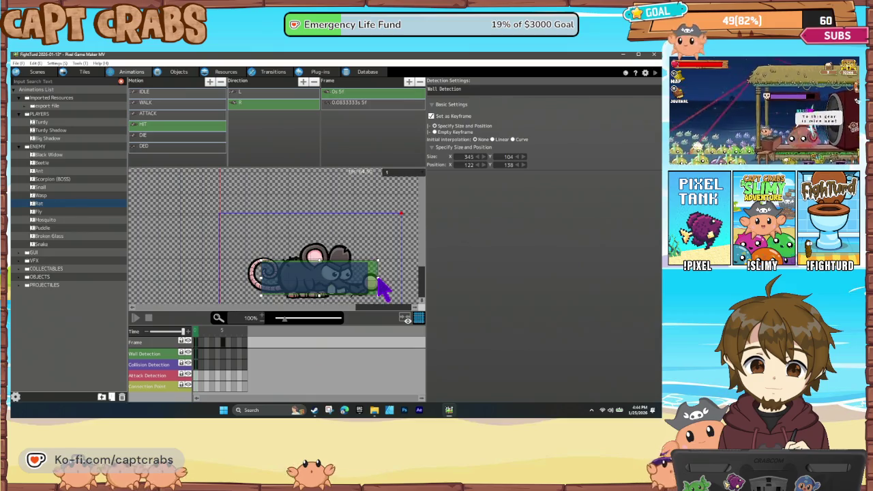
- Preview the Rat's DIE and DED animations, then return to HIT
click(207, 136)
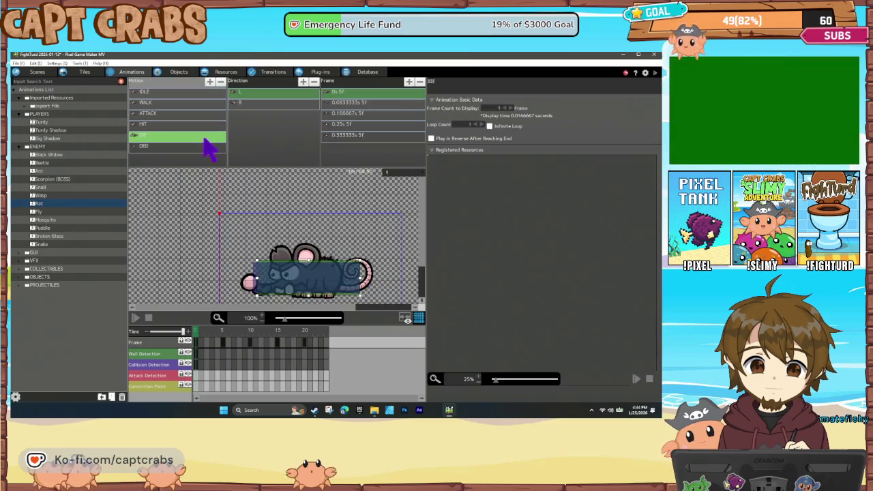
click(193, 146)
click(193, 136)
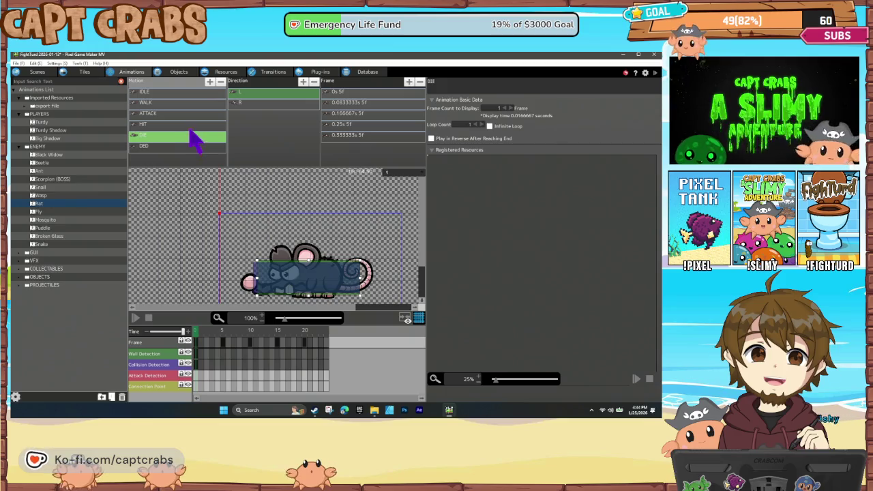
click(192, 125)
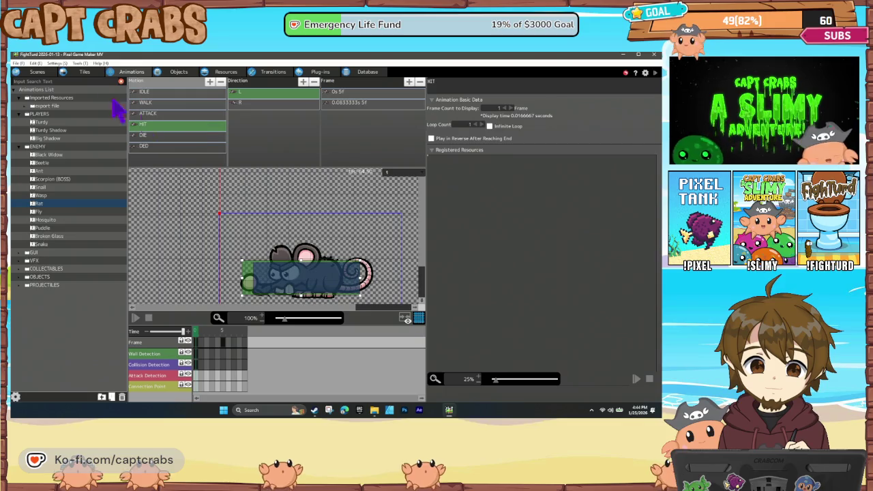
click(37, 72)
- Scroll to Level 11 - Sewer in the scene list and launch its play test
scroll(120, 350, down, 1)
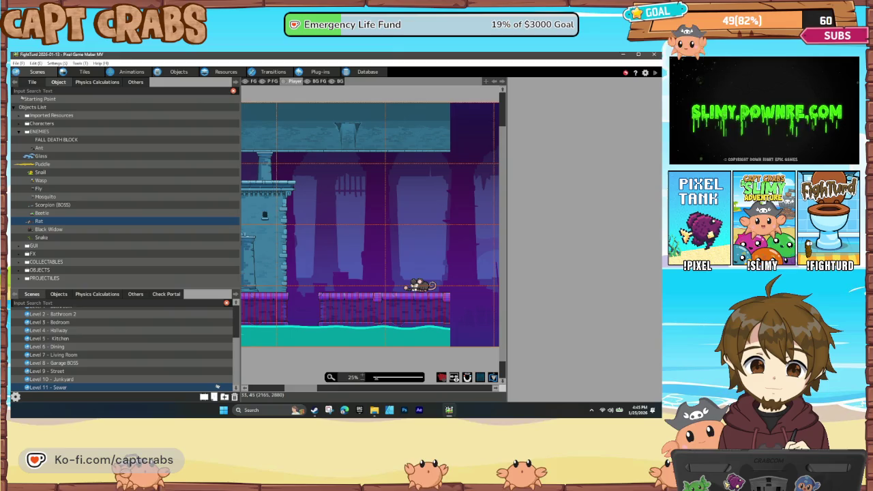
double_click(217, 387)
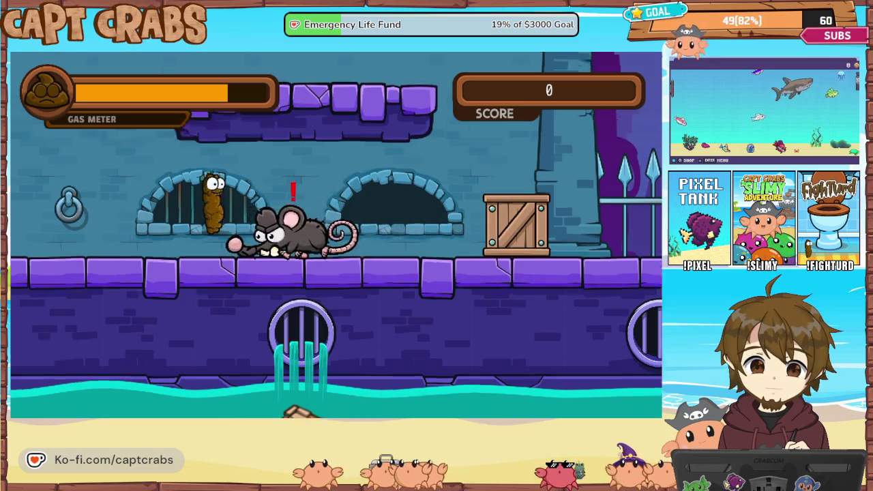
- Jump to dodge the charging rat, drop down, and head right past the crate and spike fence
key(space)
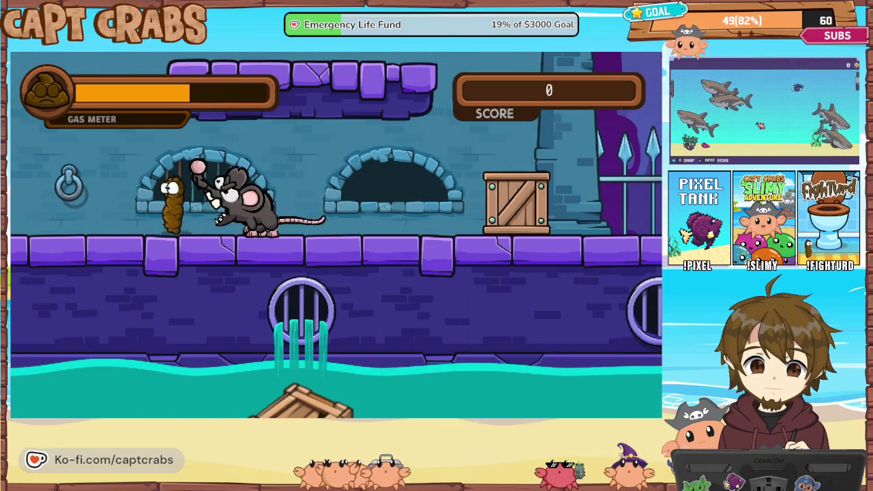
key(space)
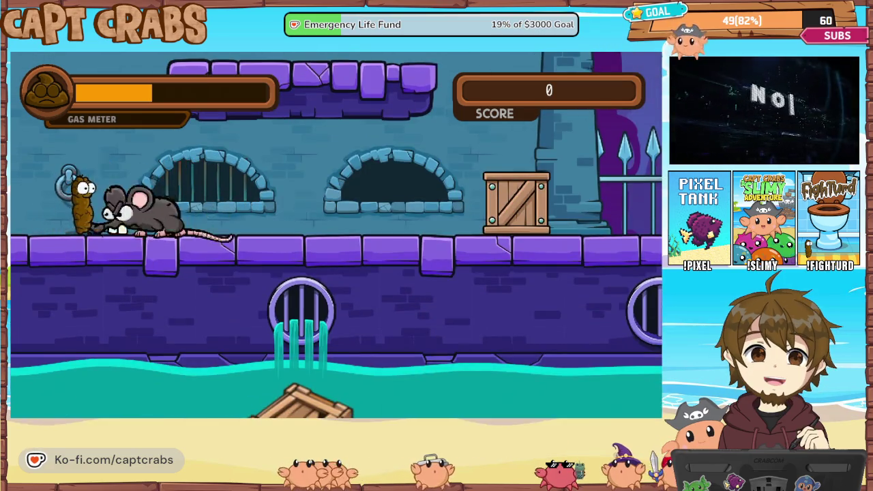
key(space)
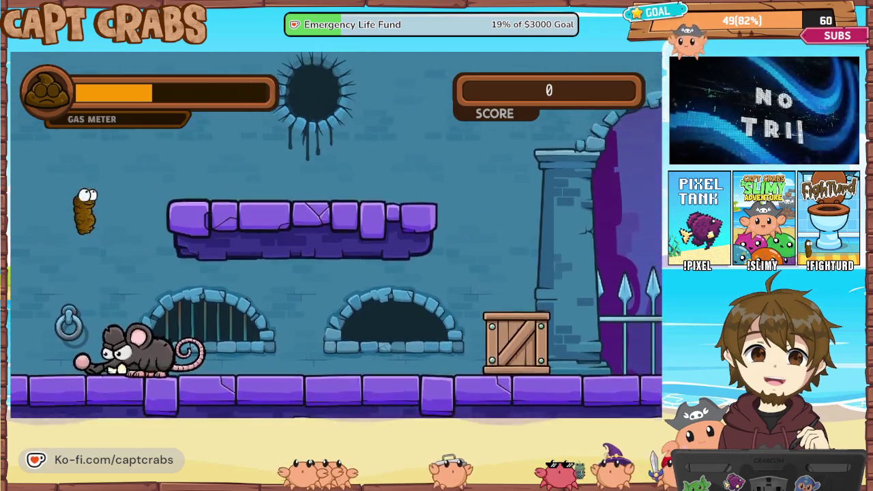
key(space)
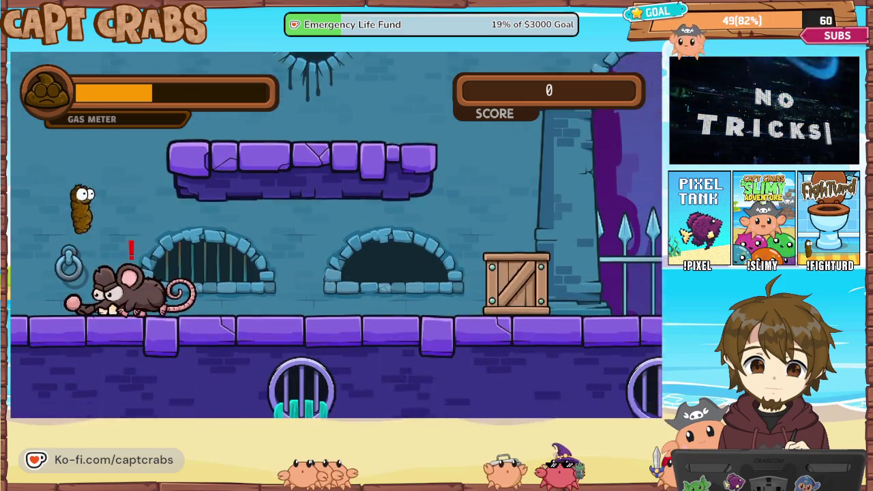
key(space)
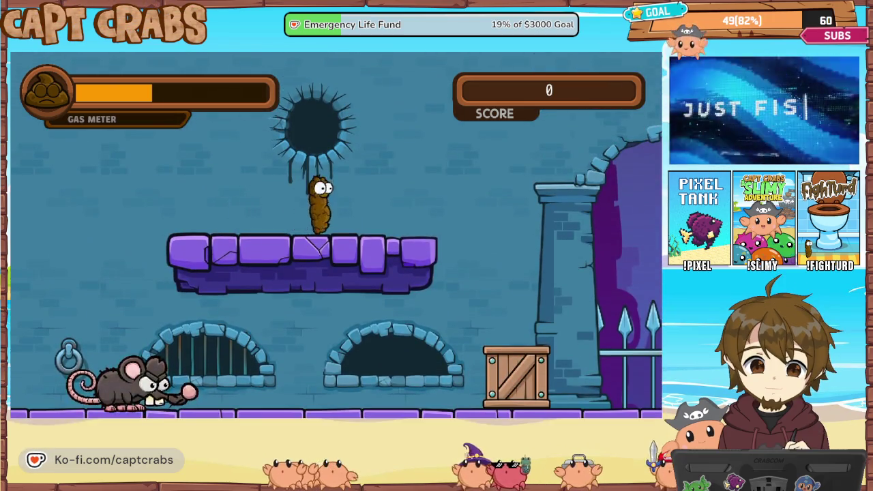
key(Left)
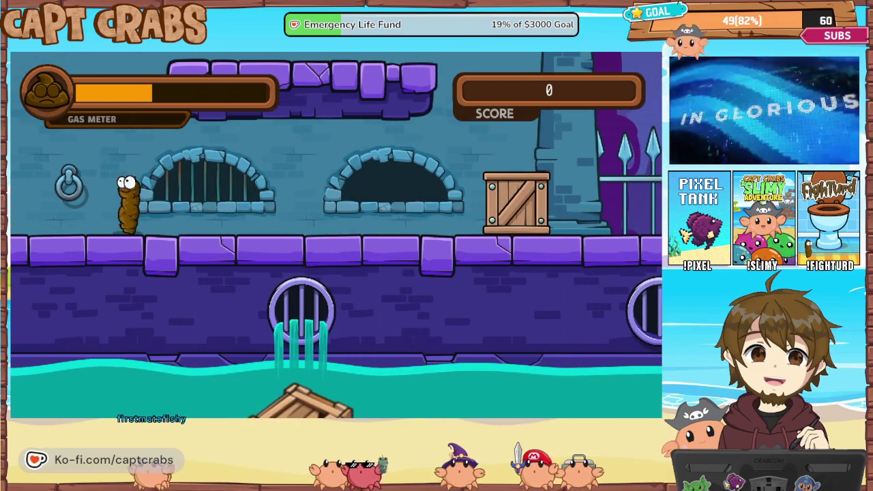
key(Left)
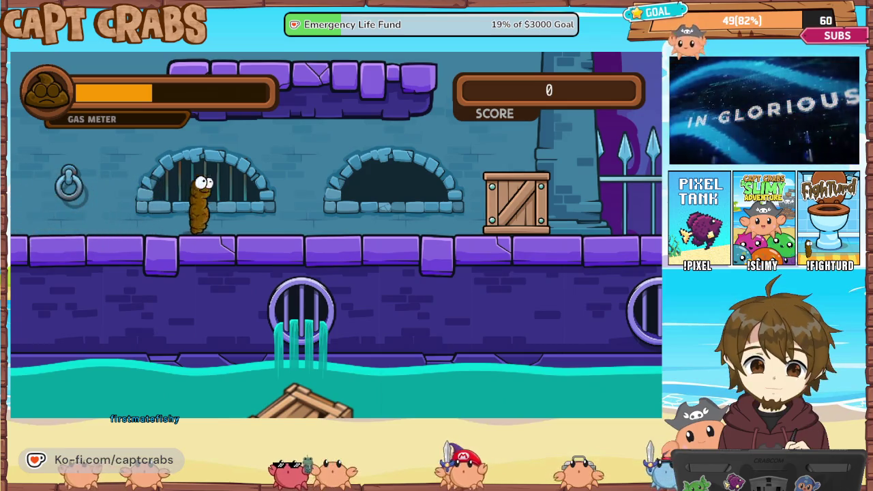
key(Right)
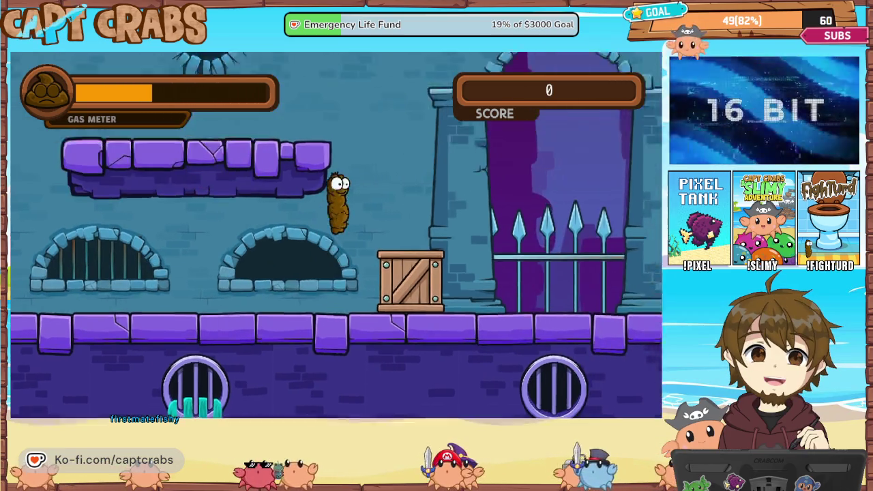
key(Right)
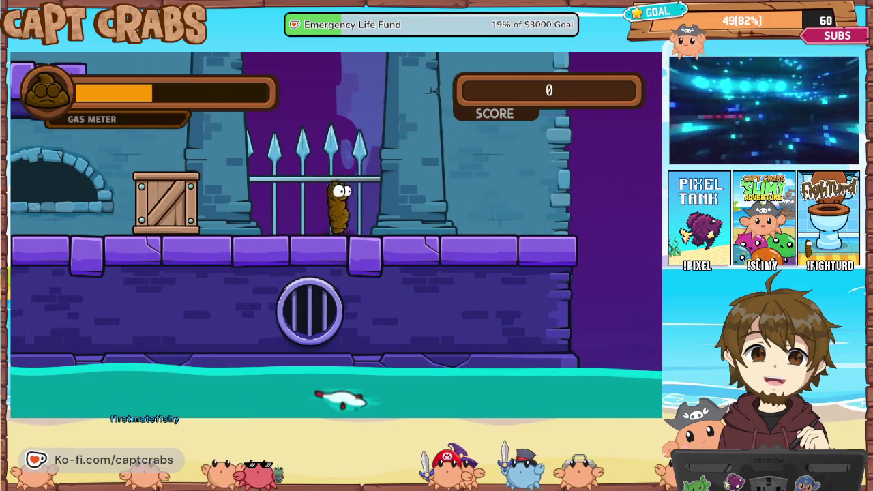
- Jump the gap to the next platform and approach the rat
key(Right)
key(Up)
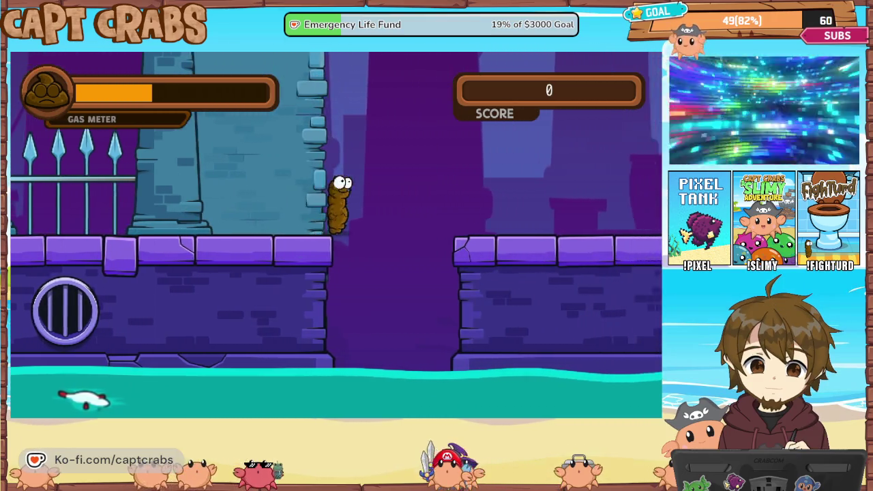
key(Right)
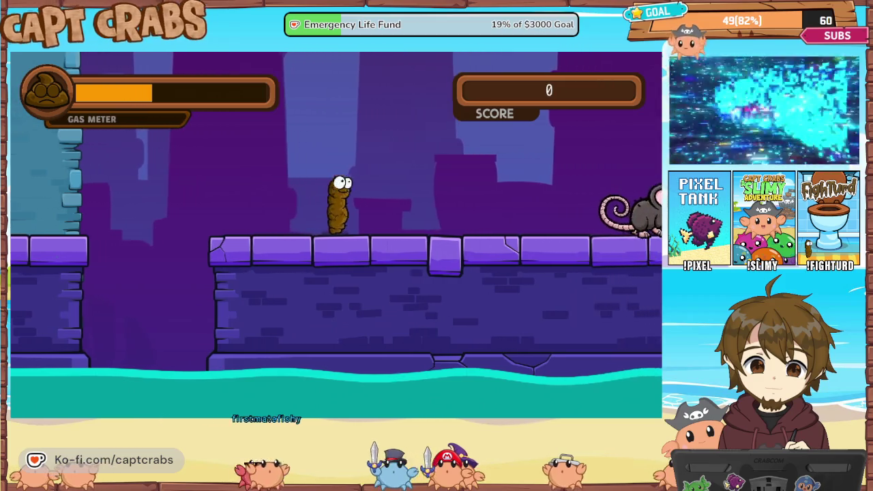
key(Right)
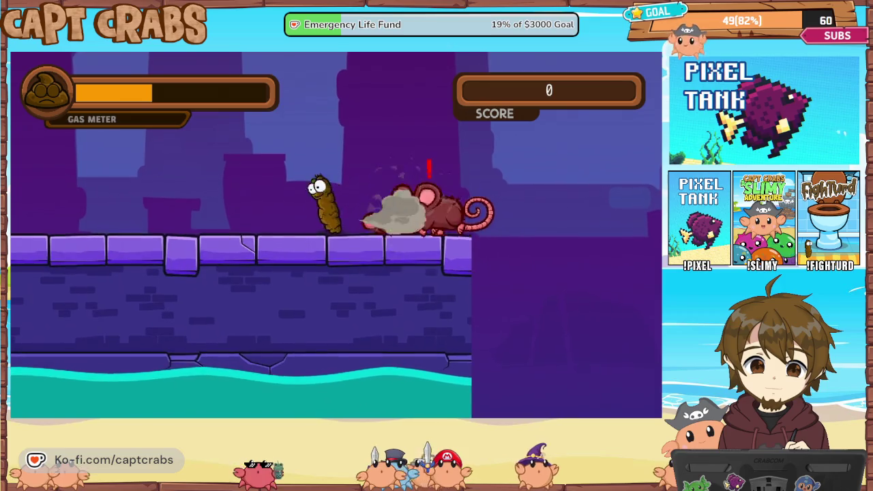
key(Up)
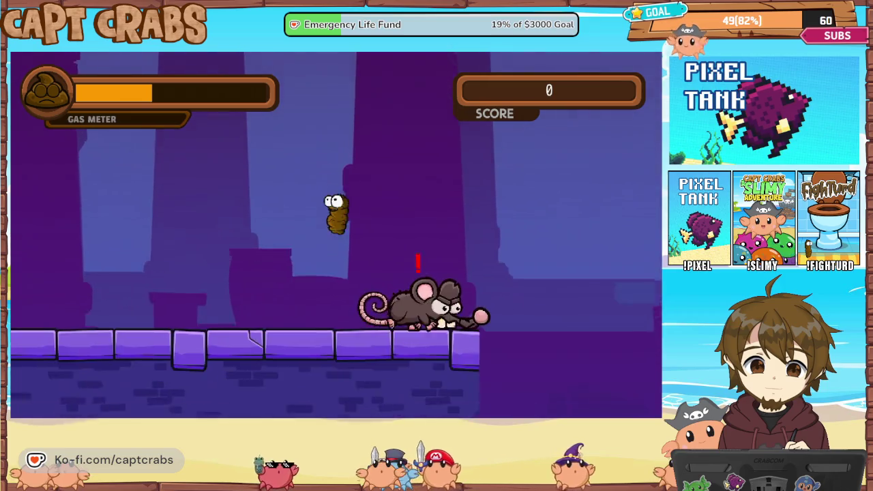
key(Left)
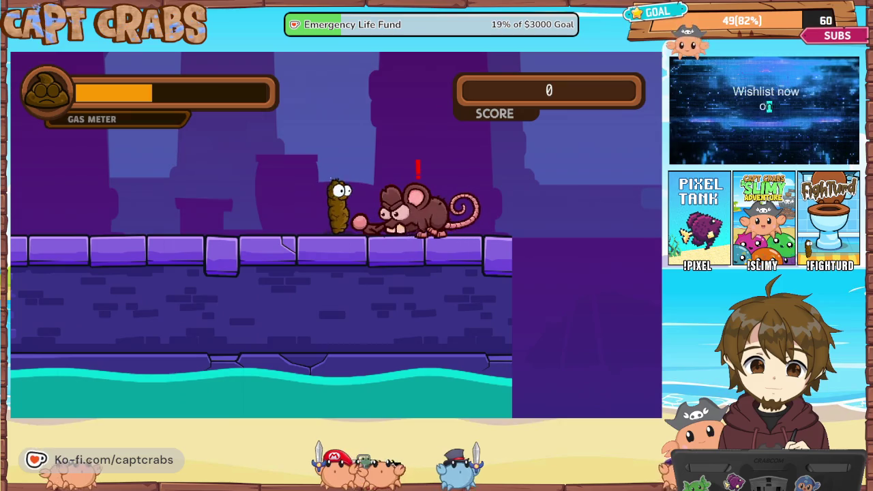
- Back away, fart-jump over the rat to flatten it, and grab its coin for a score of 1
key(Up)
key(Left)
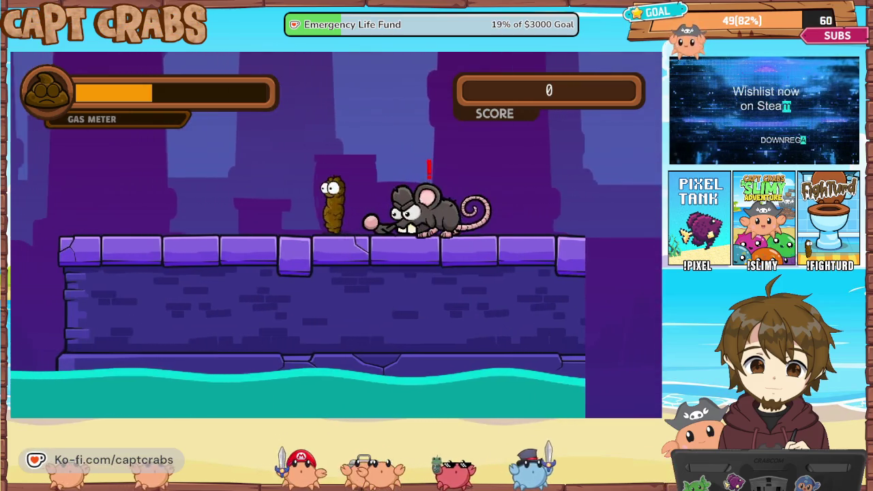
key(Left)
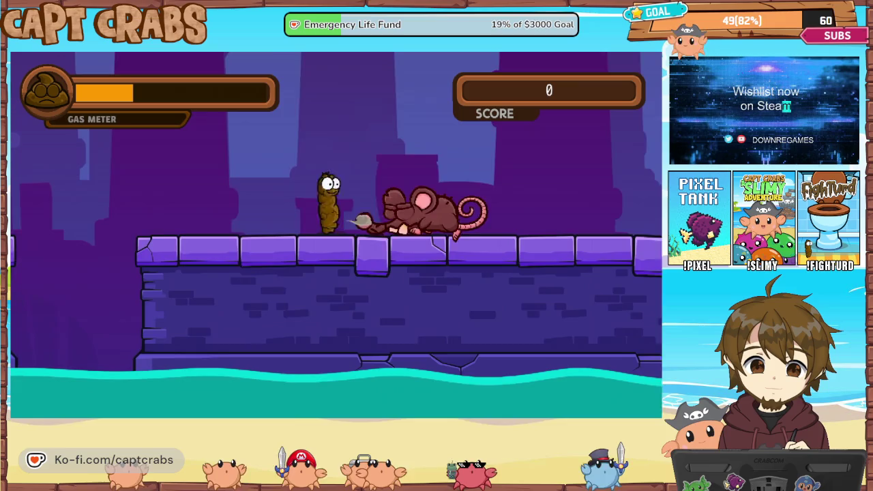
key(Up)
key(Up)
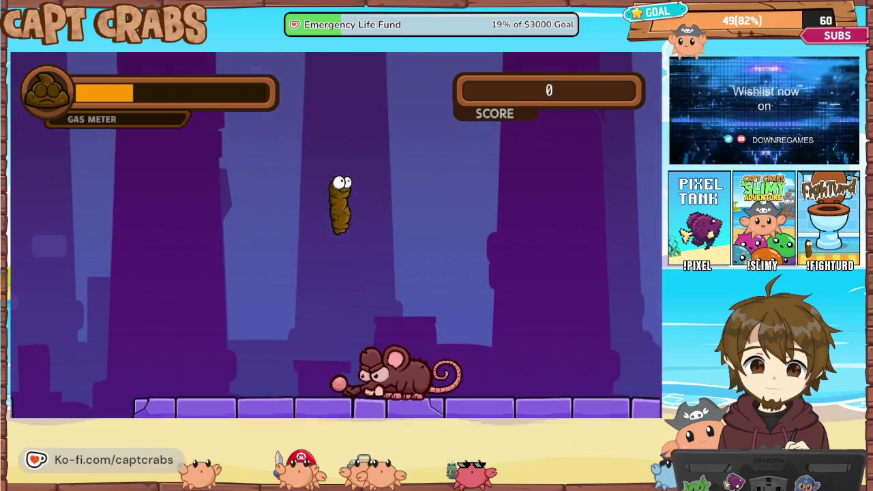
key(Up)
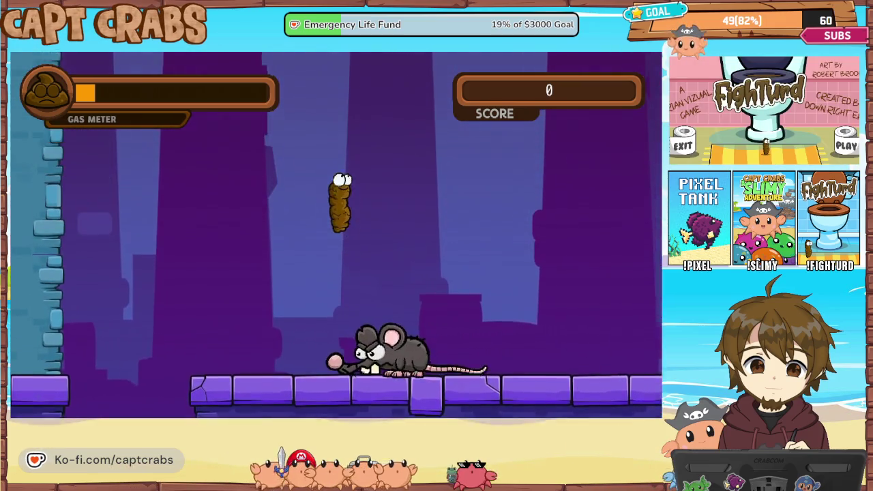
key(Up)
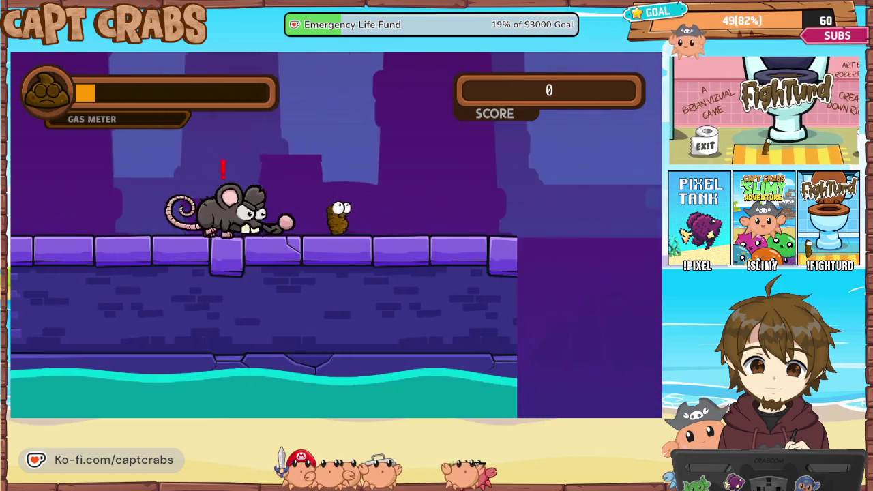
key(Up)
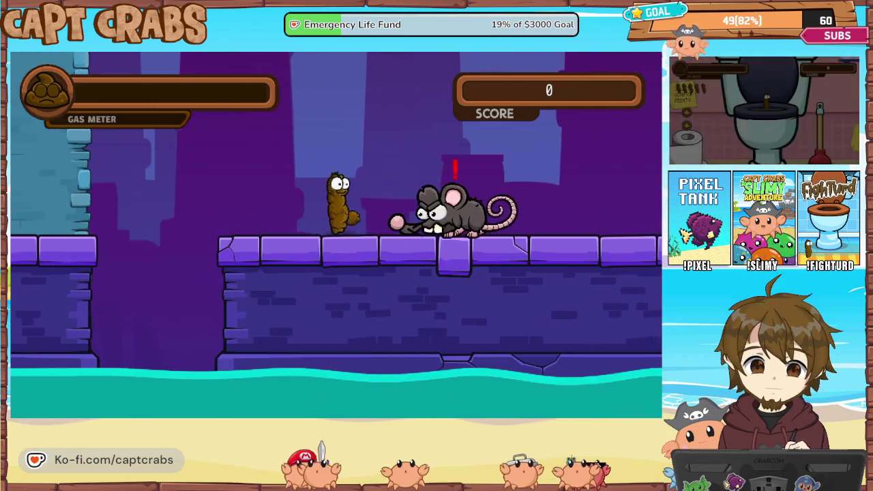
key(Up)
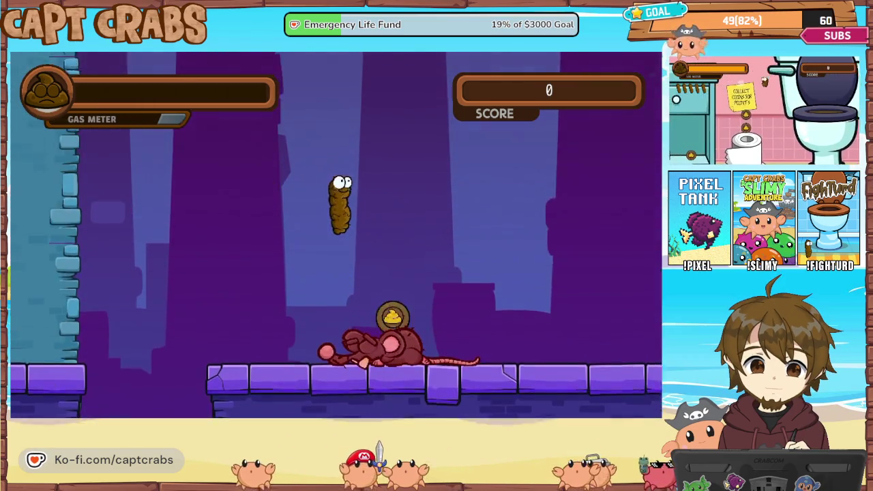
key(Right)
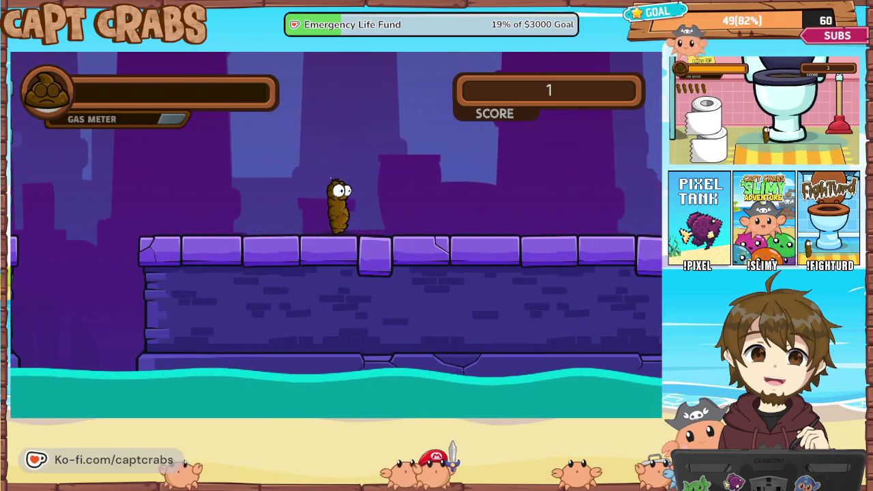
- Pause the game and exit the play test back to the editor
key(Escape)
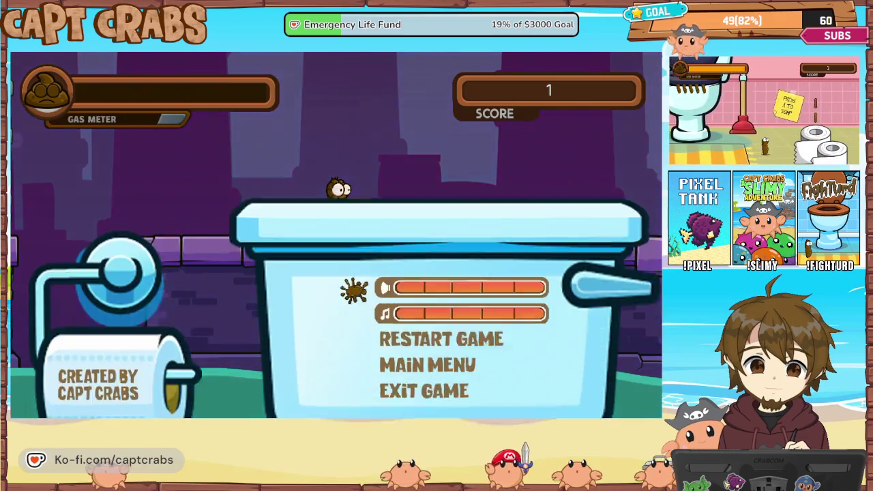
key(Down)
key(Down)
key(Down)
key(Return)
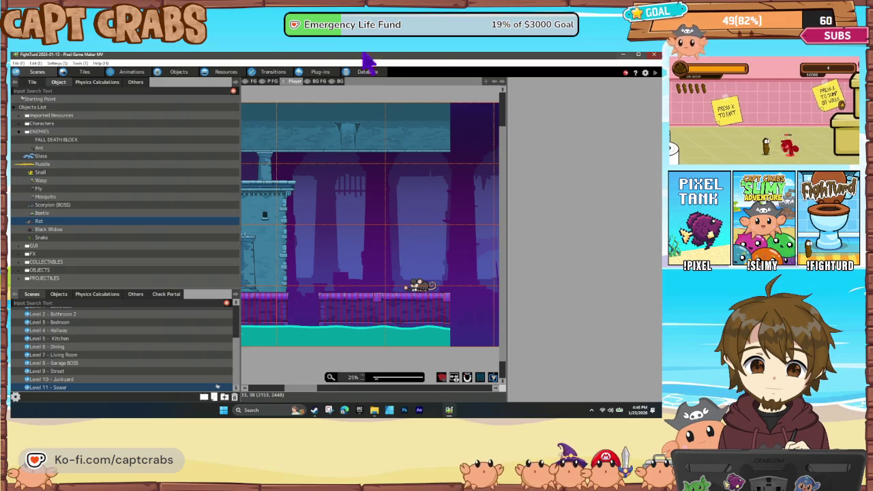
- Change the Rat's HP and Max HP from 40 to 30 in its Basic Settings
click(179, 72)
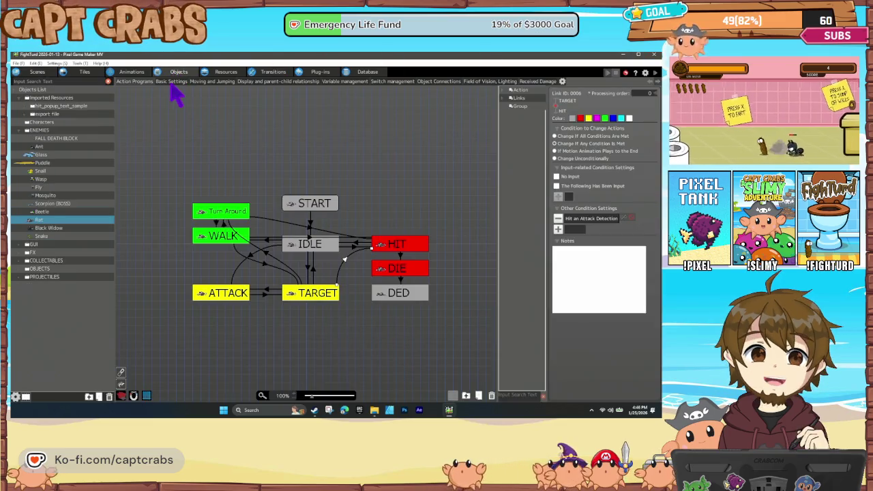
click(171, 82)
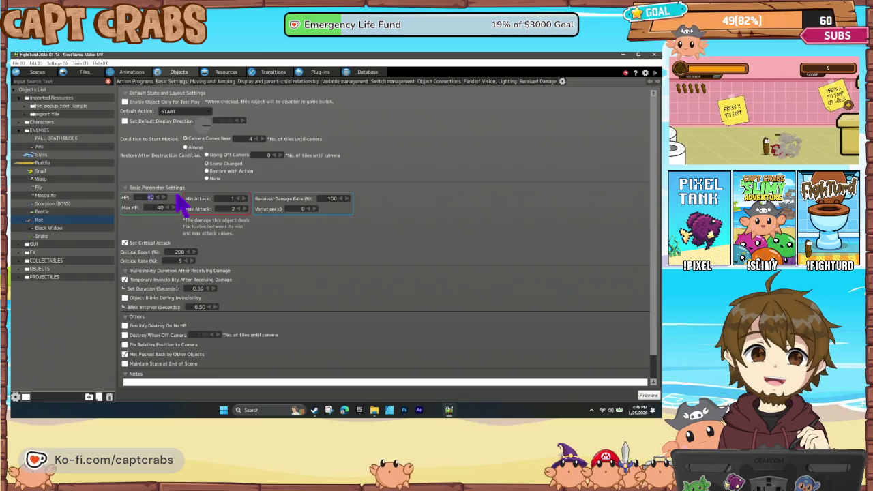
text(0)
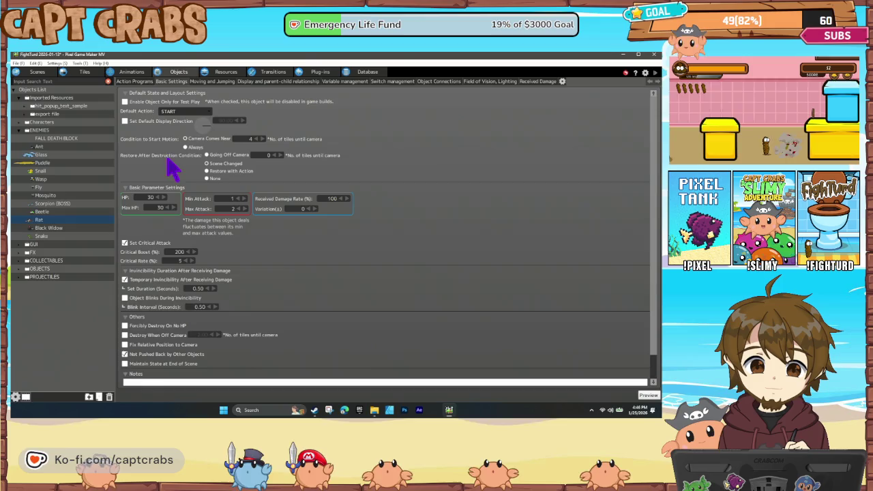
click(138, 83)
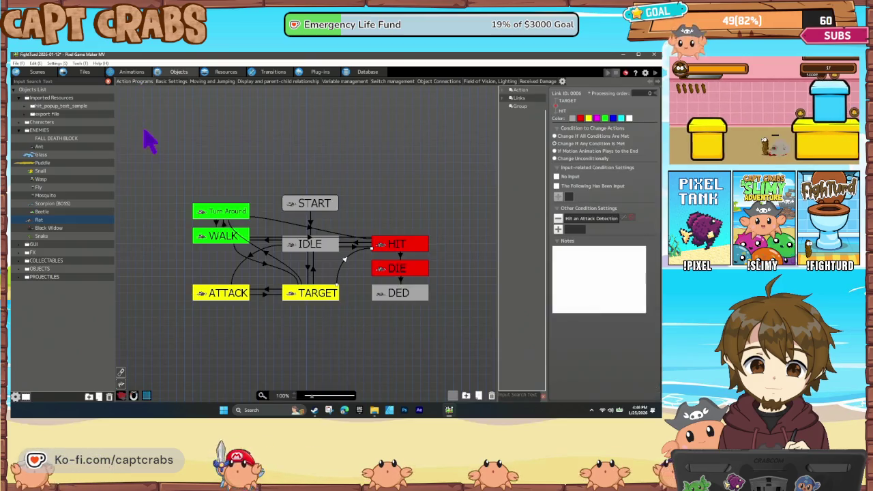
click(169, 185)
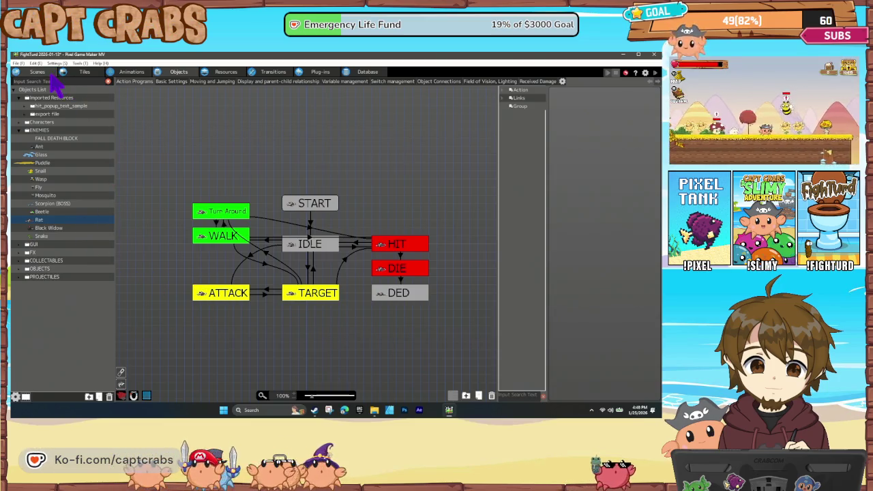
- Inspect the Rat's IDLE wall-detection box in both facing directions
click(45, 74)
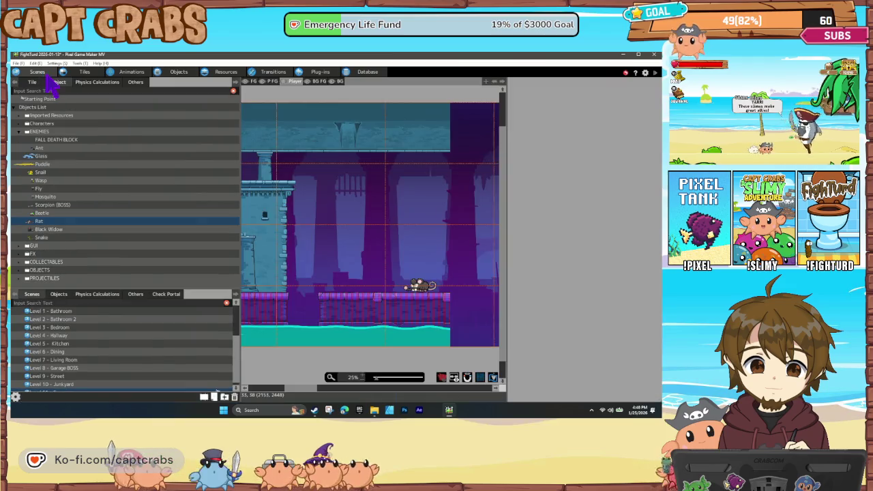
click(133, 74)
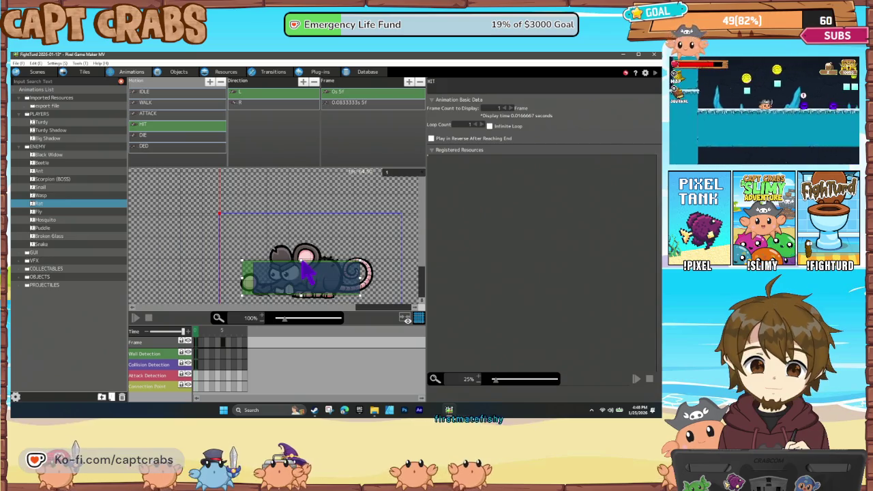
click(187, 92)
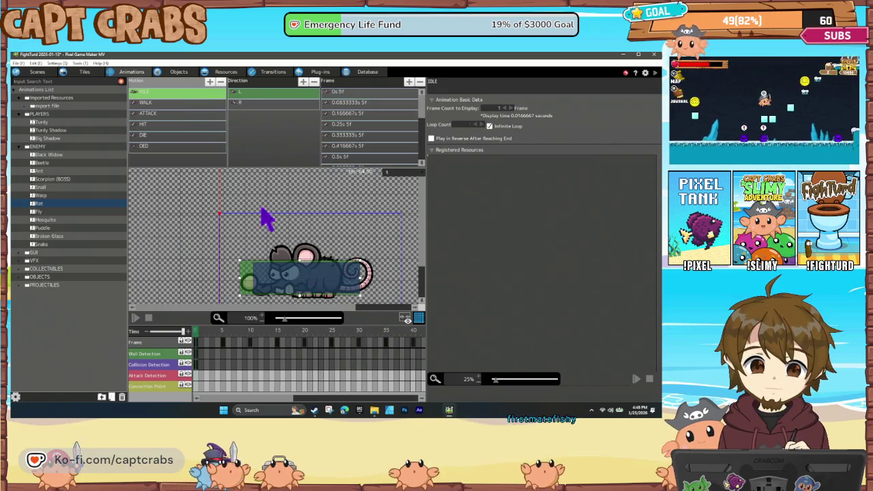
click(304, 269)
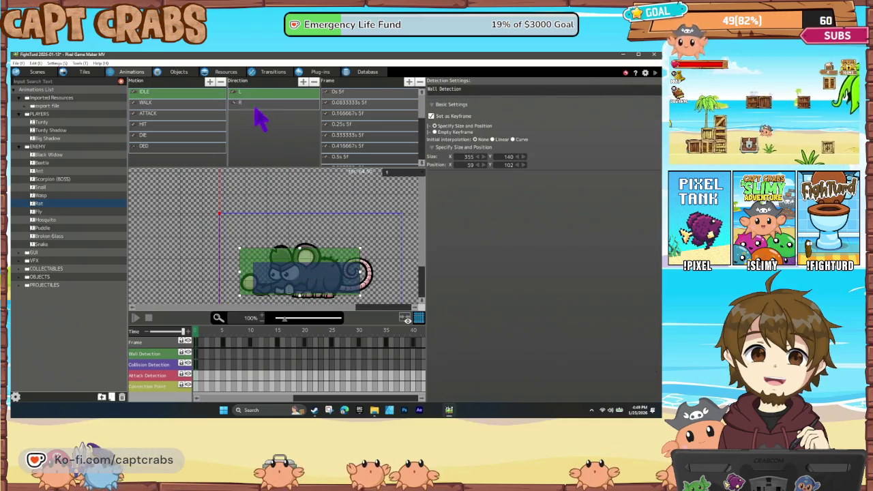
click(254, 104)
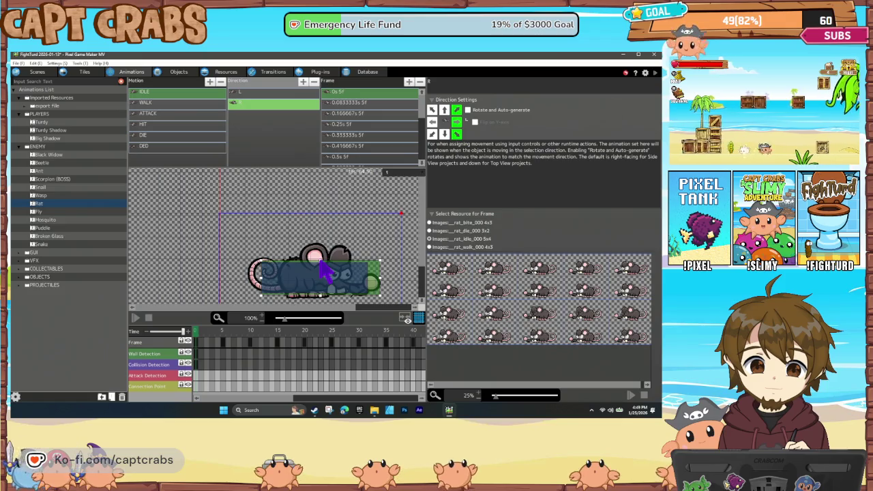
- Drag the top edge of the IDLE wall-detection box down slightly
click(326, 271)
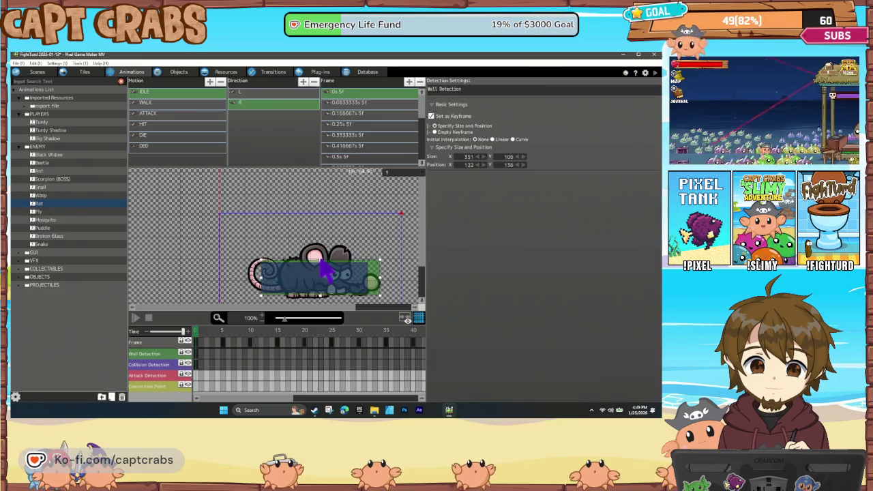
click(285, 93)
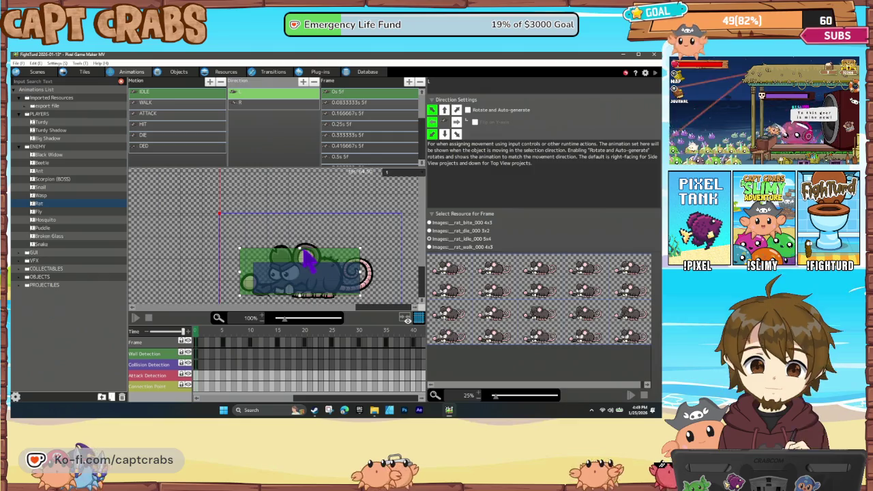
click(304, 254)
drag(299, 257, 299, 260)
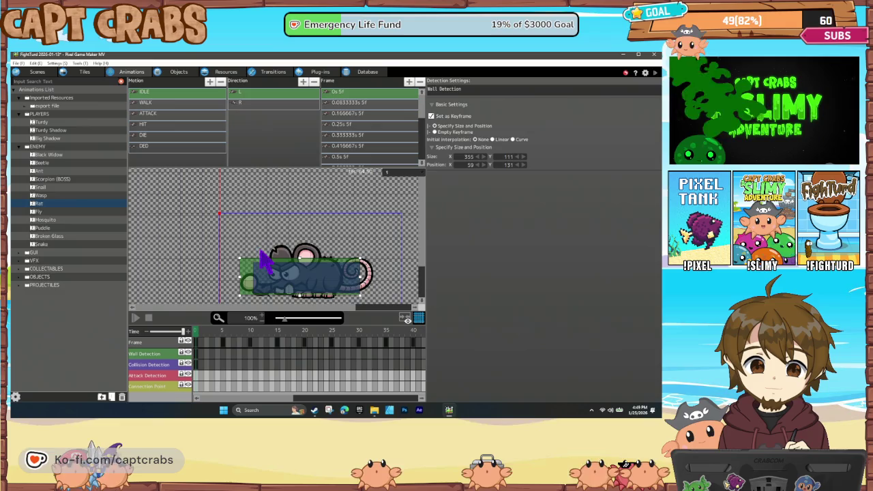
click(230, 198)
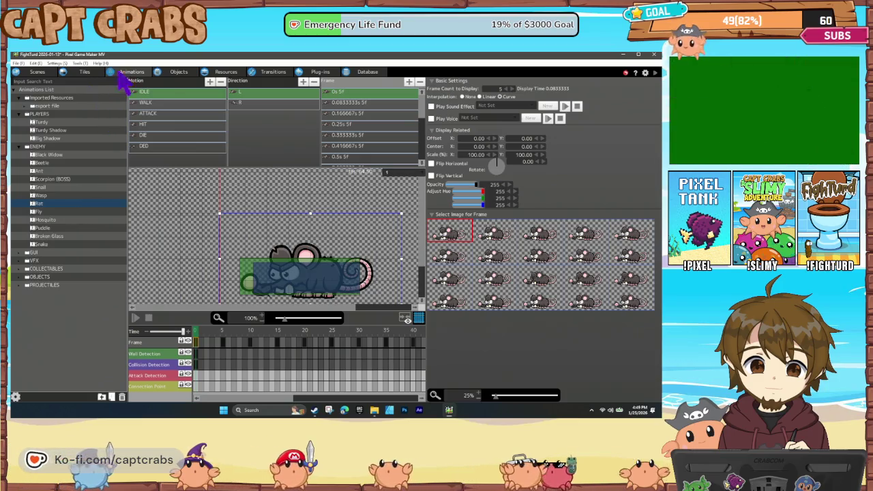
click(176, 73)
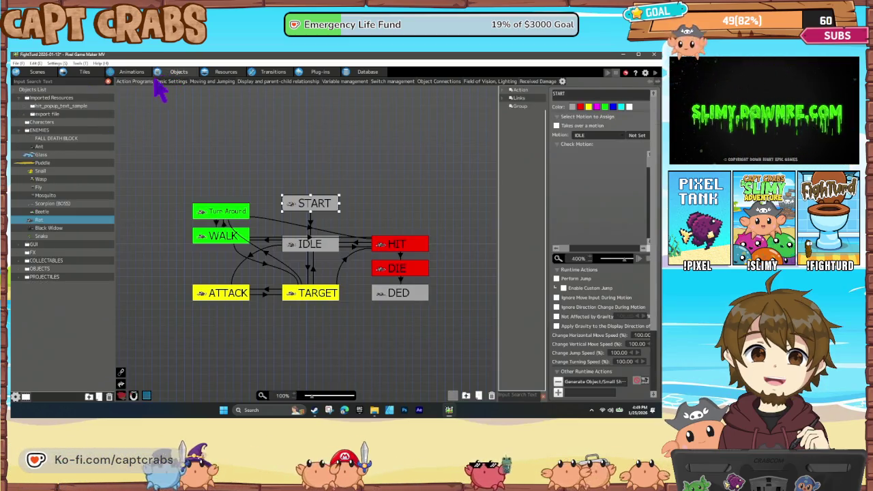
- Open Turdy's action graph and check the HIT→DIE After Certain Time Passes condition
click(26, 122)
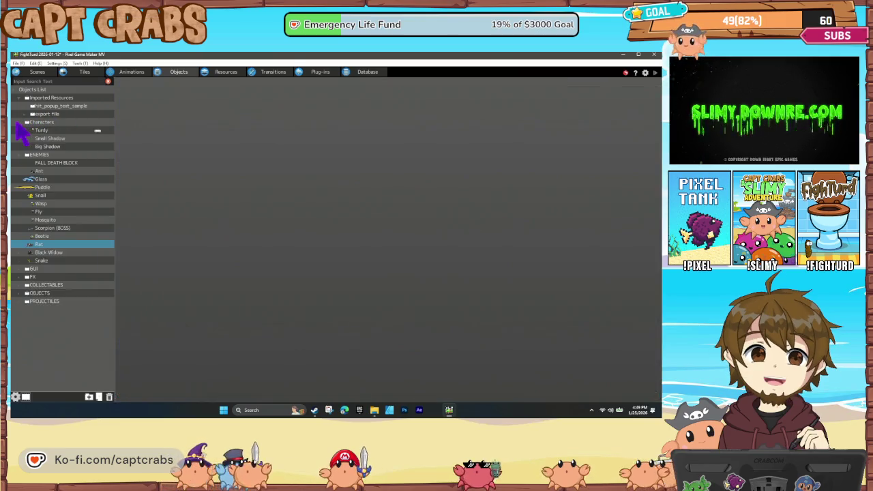
click(45, 131)
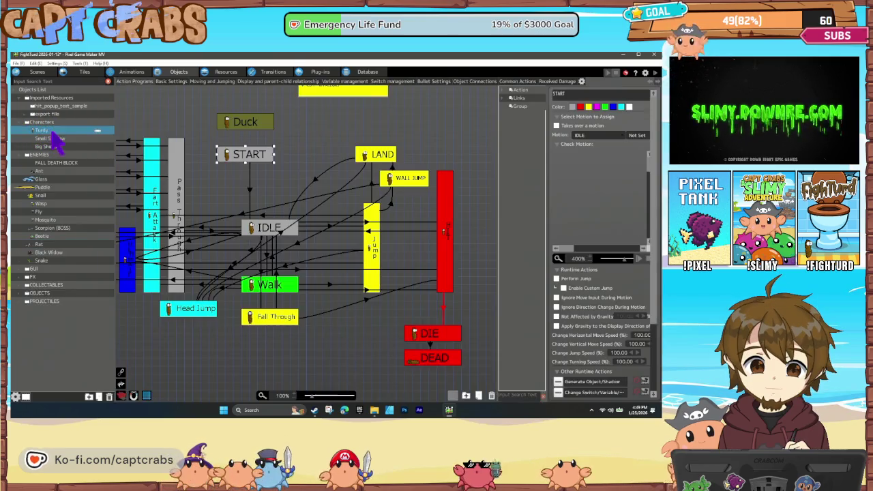
click(444, 307)
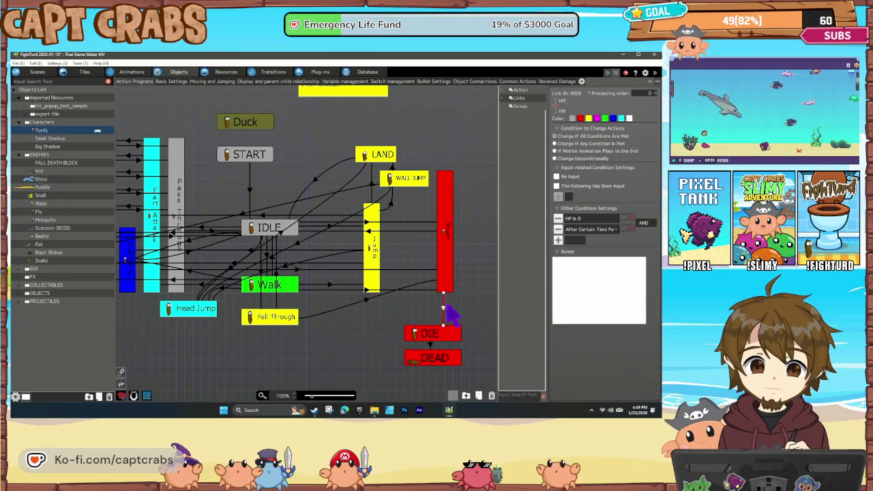
double_click(586, 230)
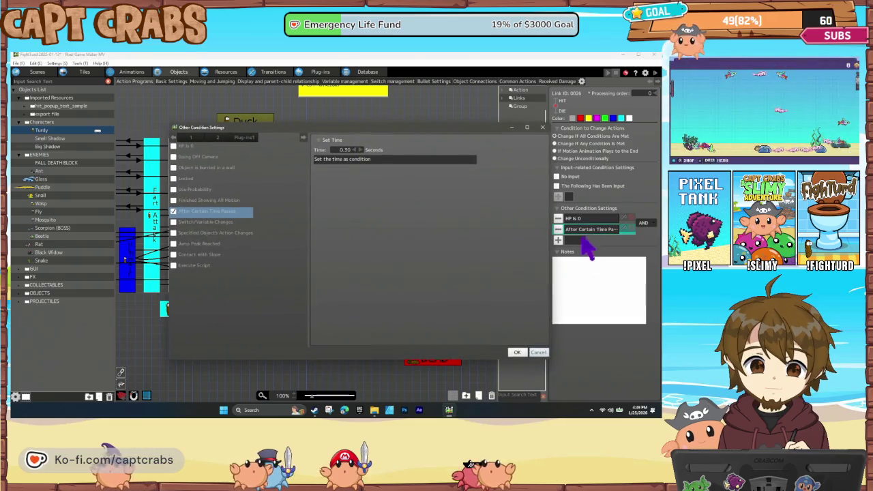
click(543, 353)
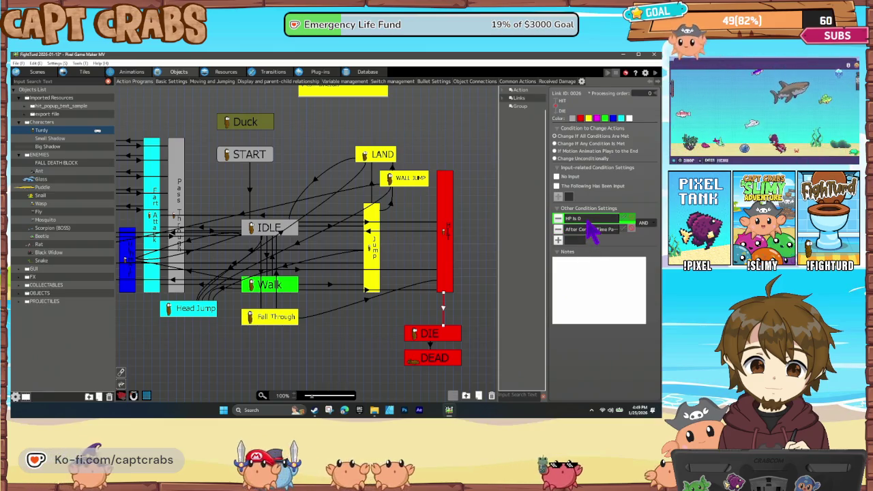
- Review Turdy's DIE and HIT states and the time-passes condition again, then launch a test play
click(436, 333)
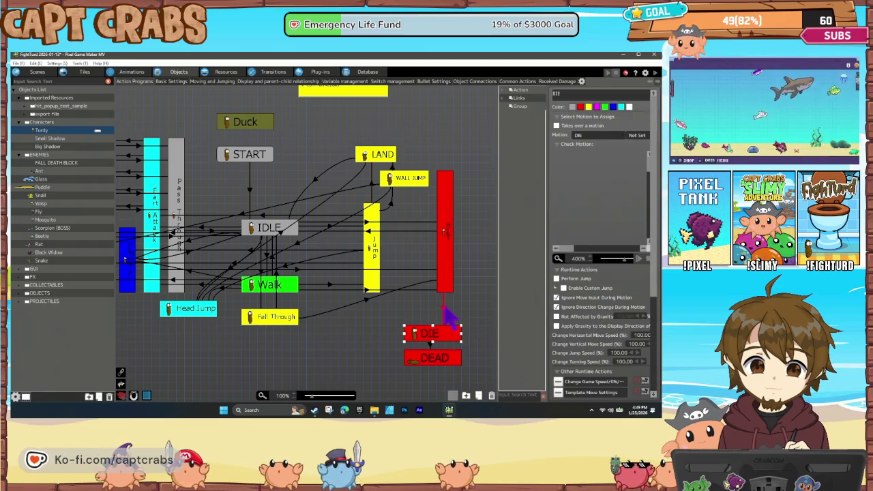
click(444, 310)
double_click(604, 232)
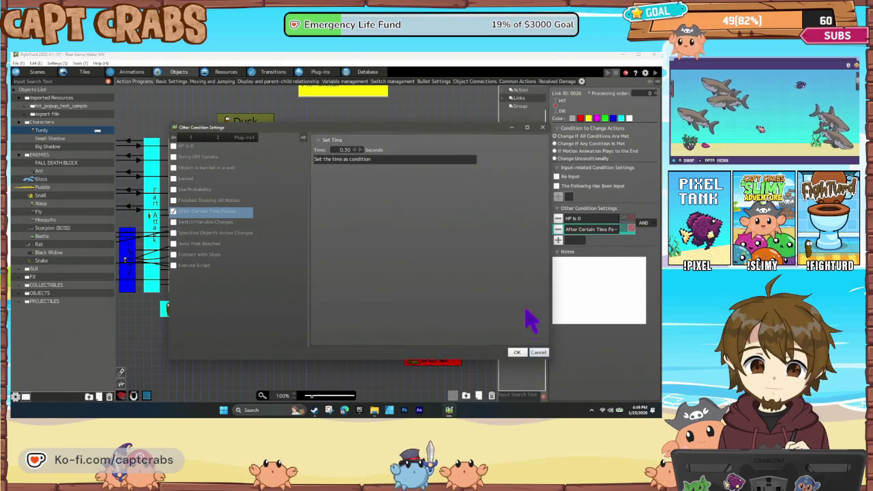
click(538, 352)
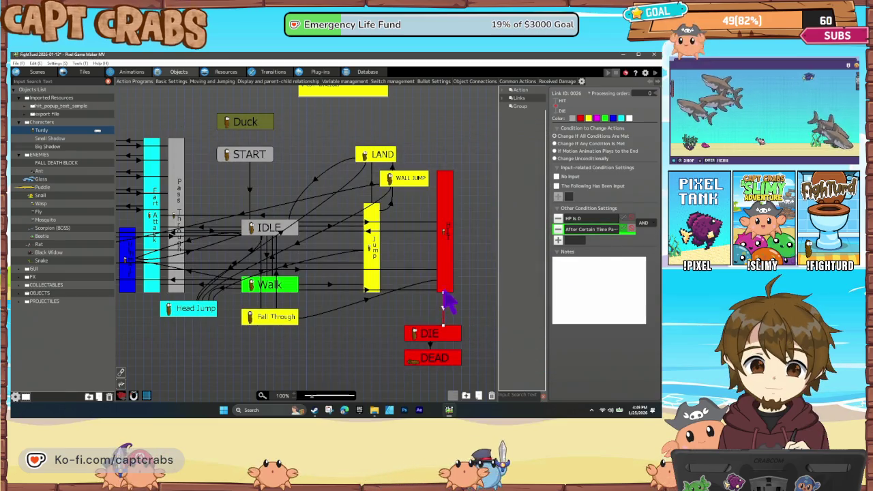
click(445, 287)
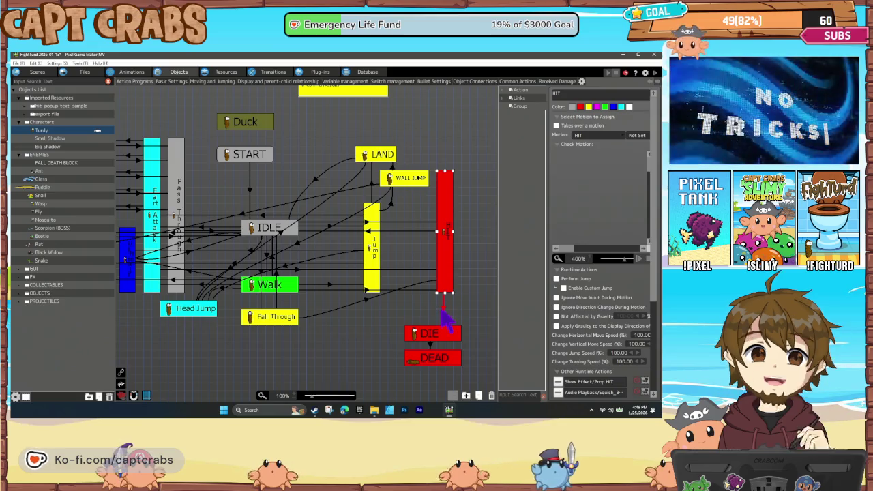
click(444, 308)
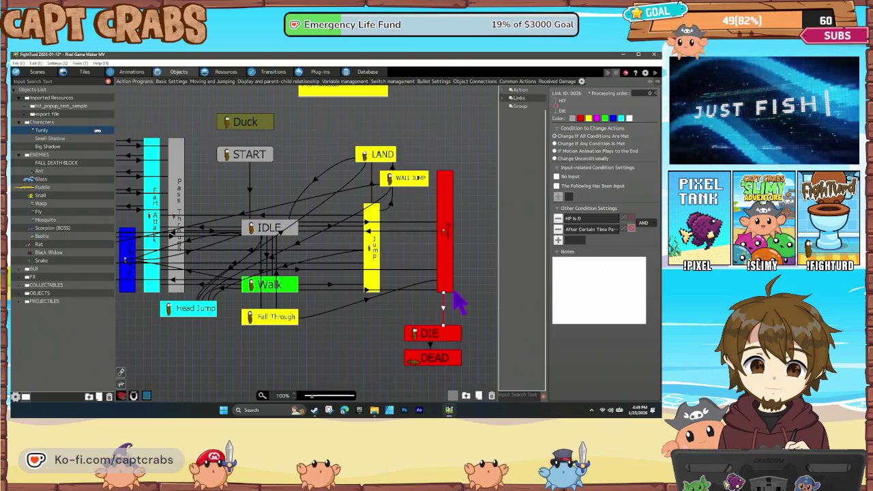
click(448, 291)
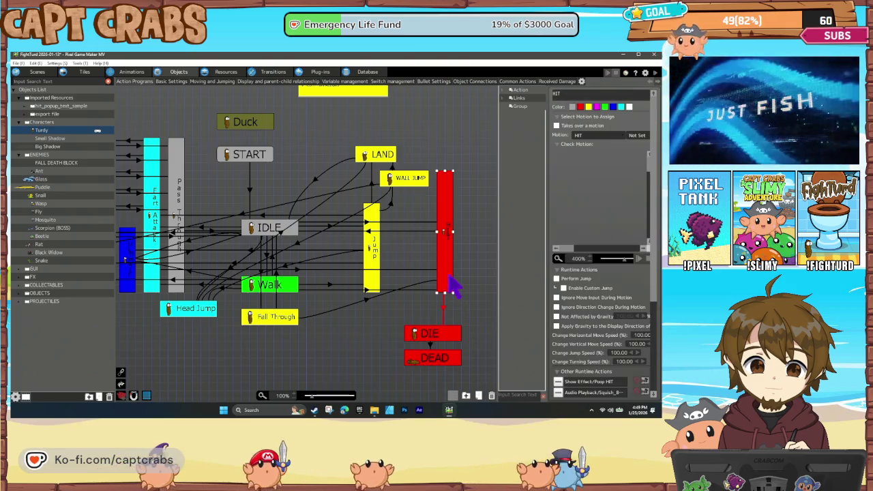
click(425, 314)
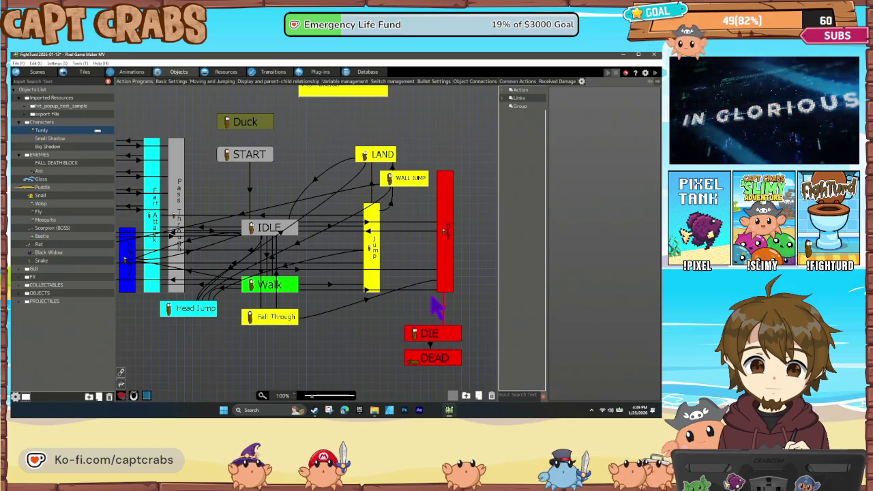
key(F5)
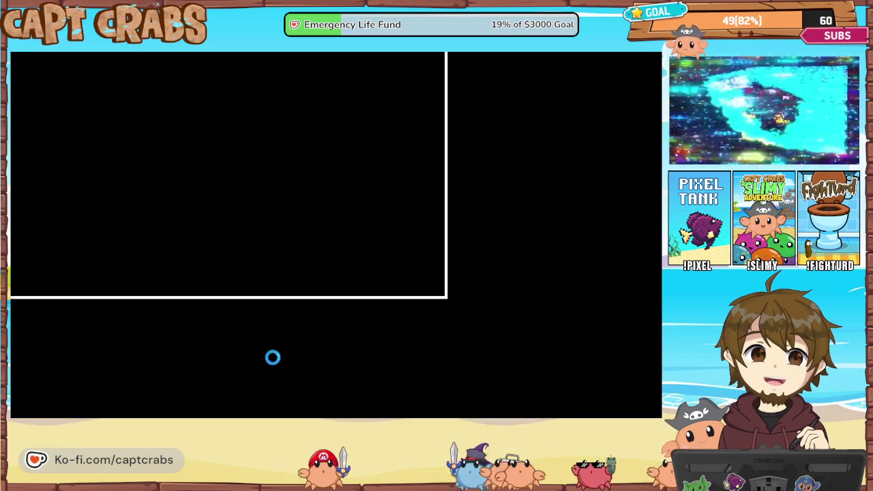
- Move the poop character across the upper platform and lower floor, dodging the rat with gas jumps
key(Right)
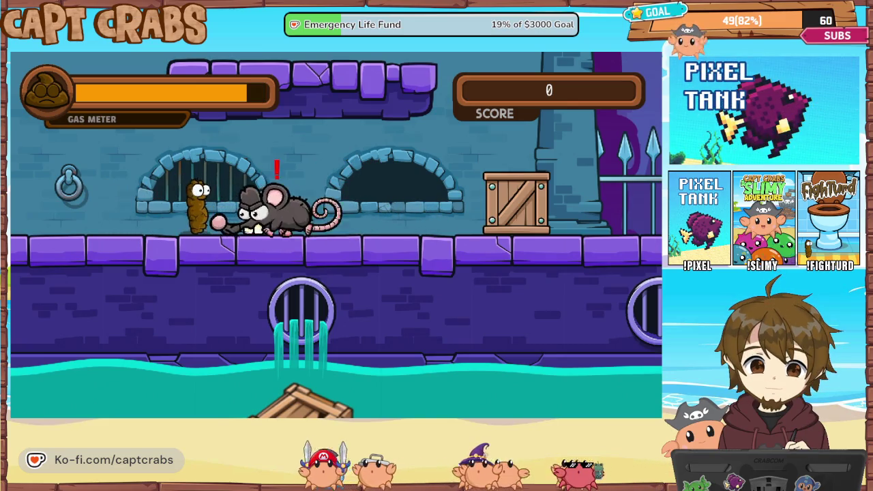
key(Up)
key(Up)
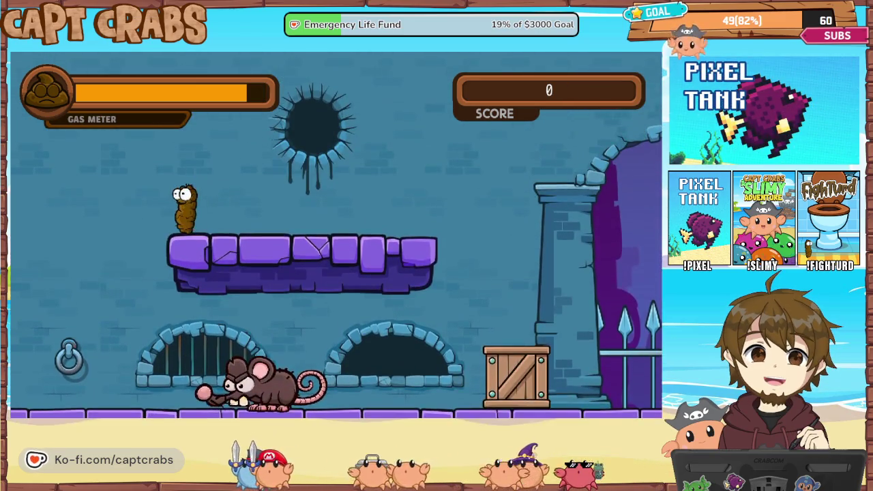
key(Up)
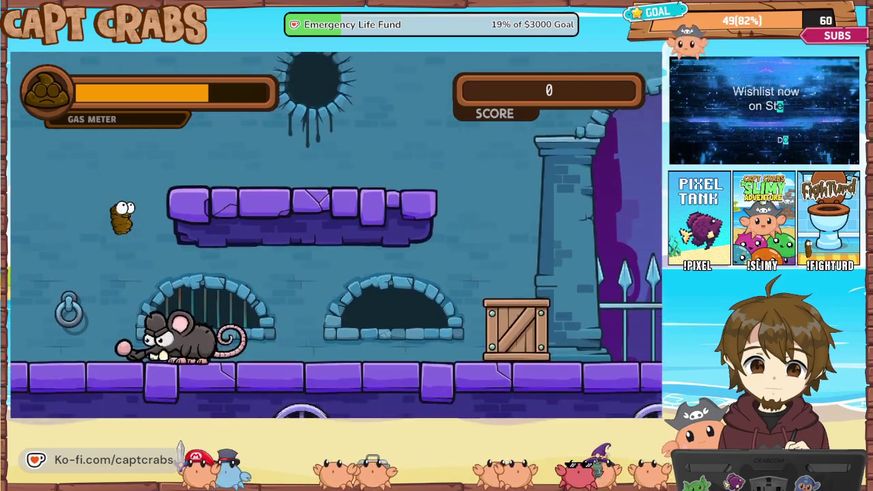
key(Right)
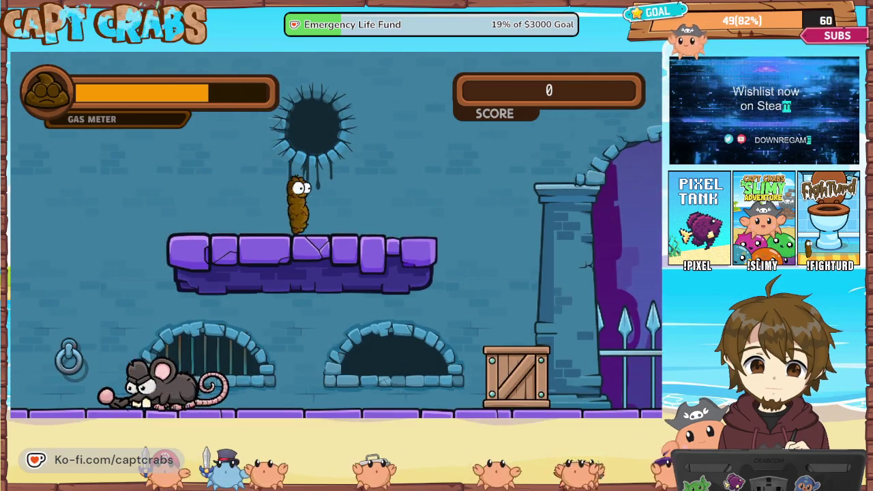
key(Left)
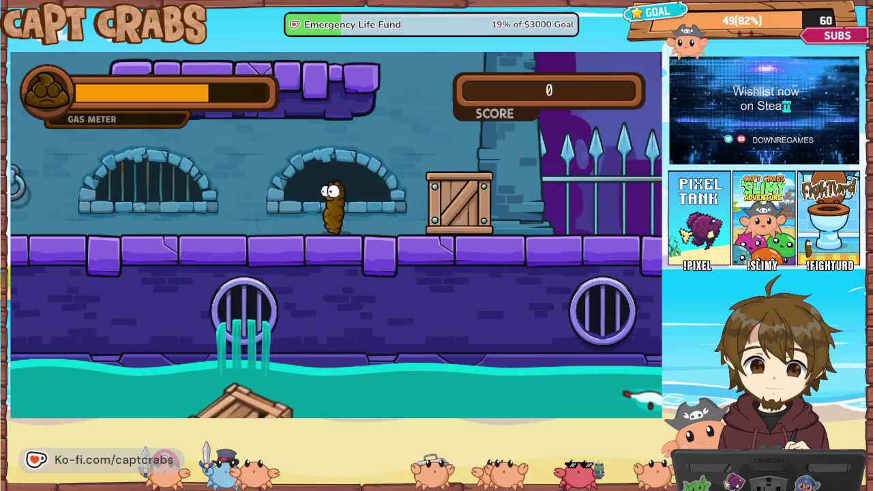
key(Left)
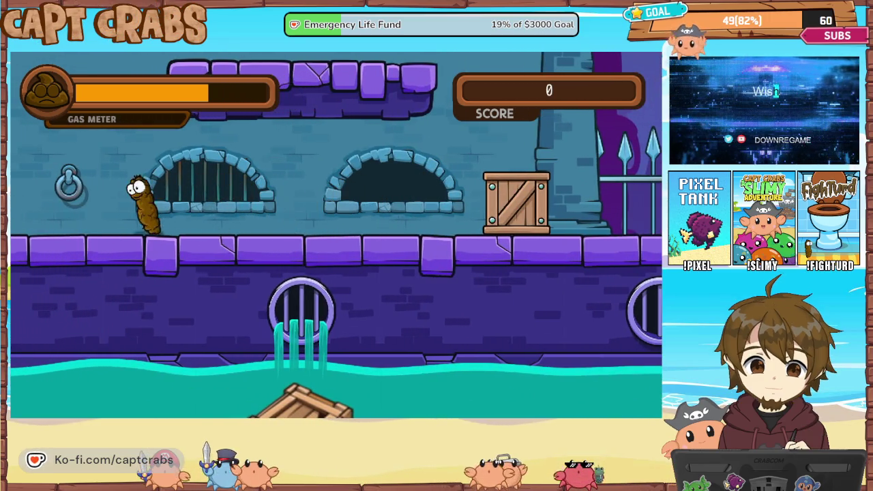
key(Right)
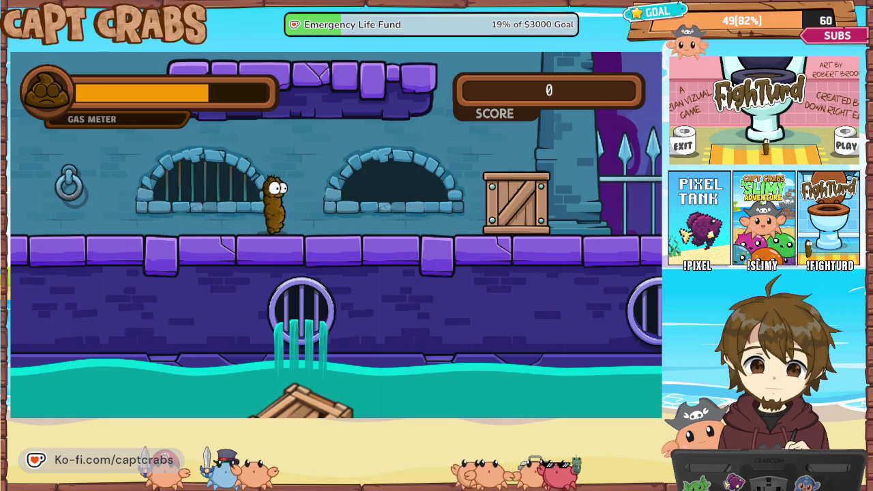
- Get the character over the crate and across the floor gap toward the rat
key(Right)
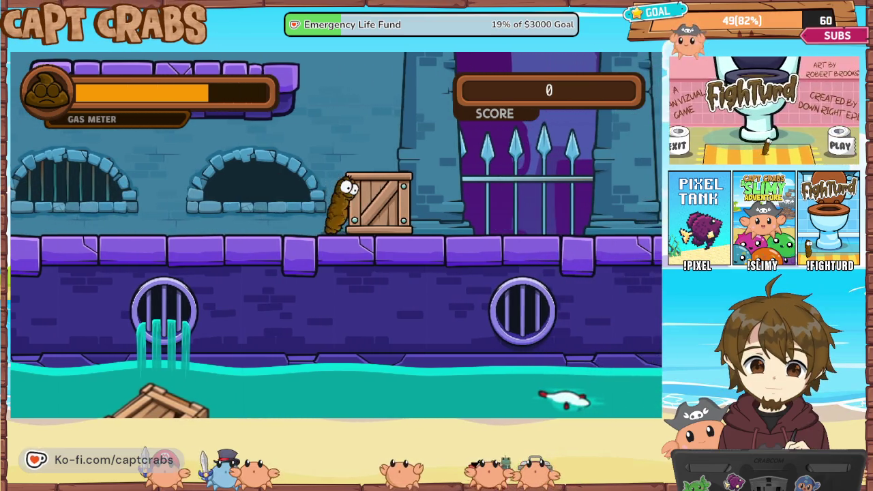
key(Up)
key(Right)
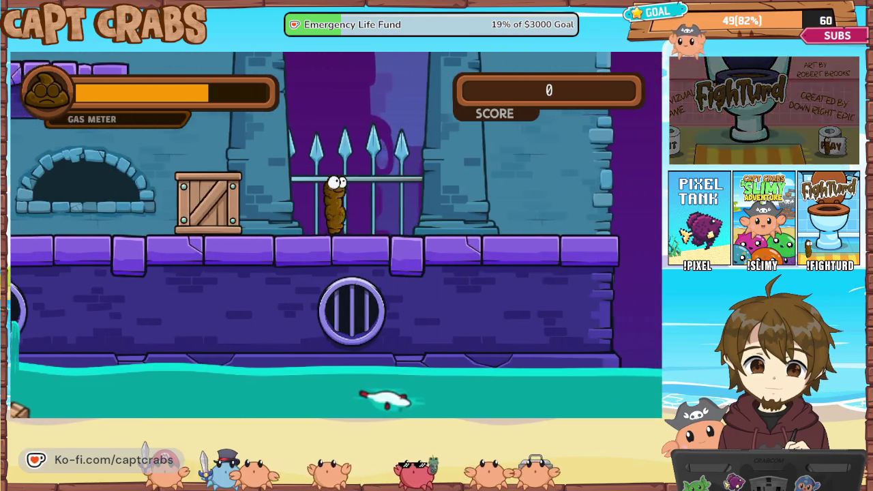
key(Right)
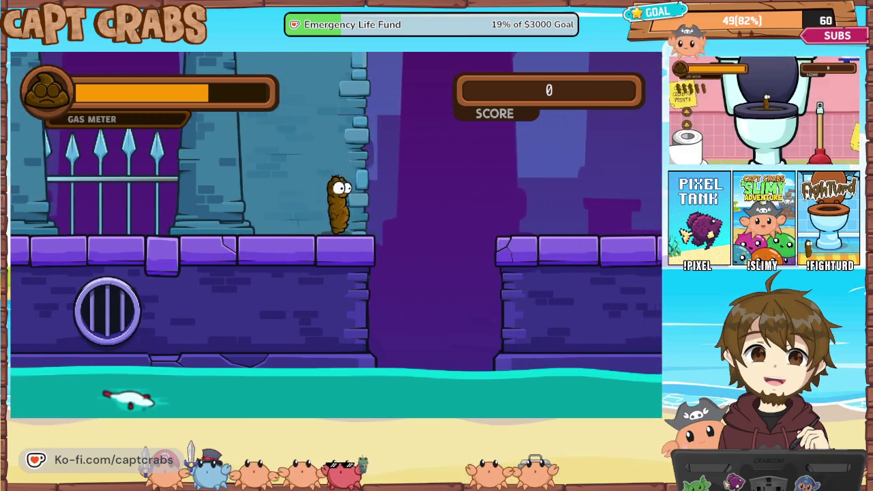
key(Up)
key(Right)
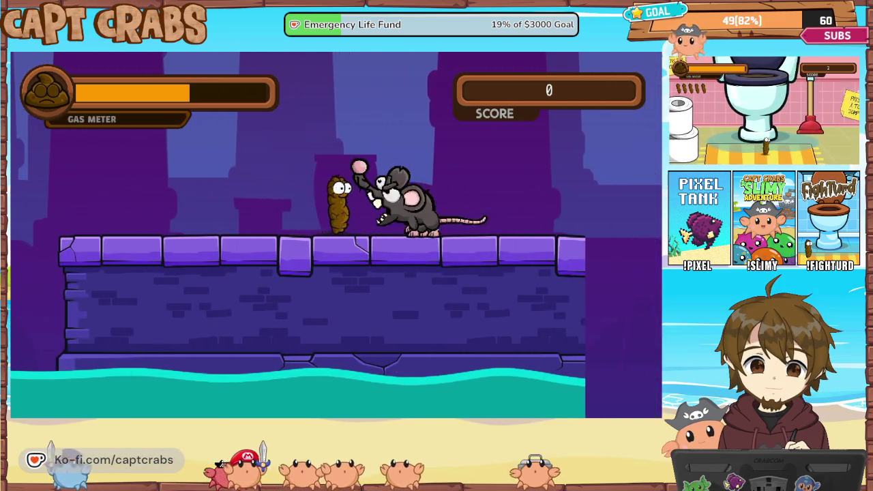
- Leap repeatedly over the rat onto later platforms, then enlarge the test game window
key(Up)
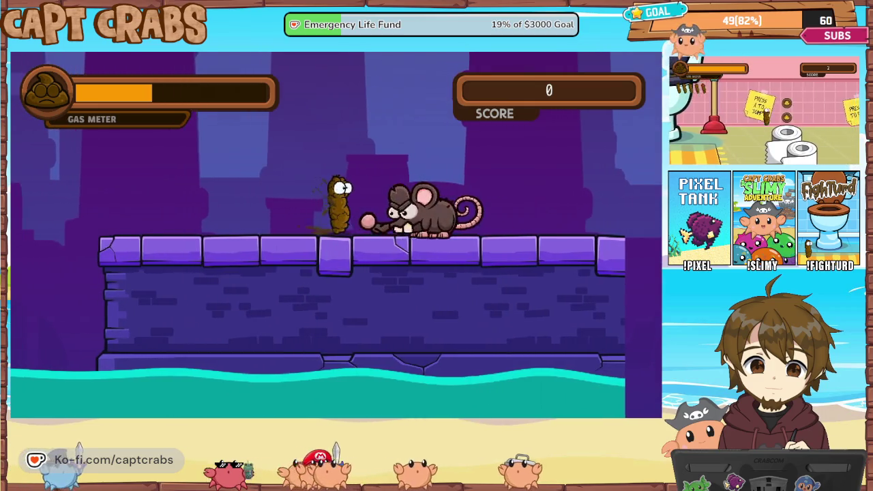
key(Up)
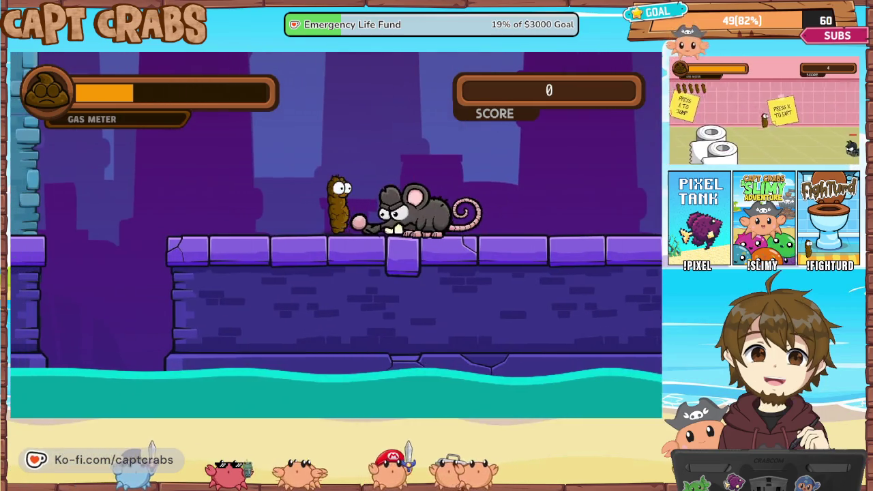
key(Up)
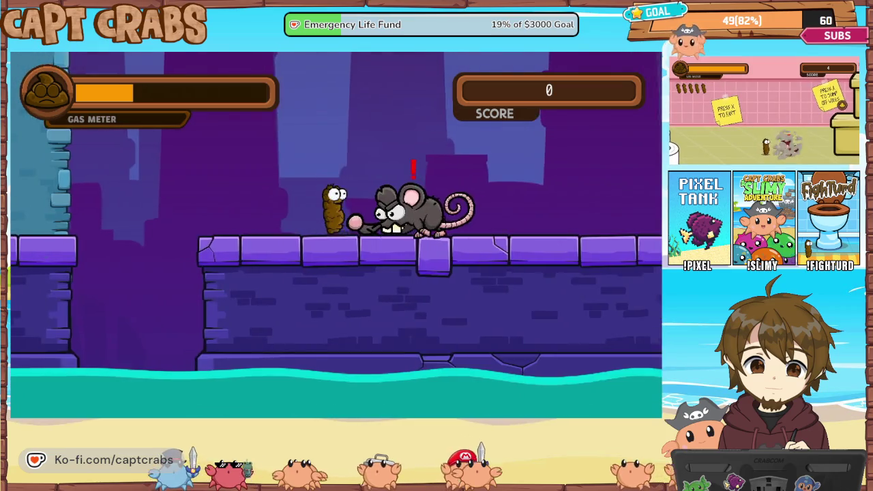
key(Up)
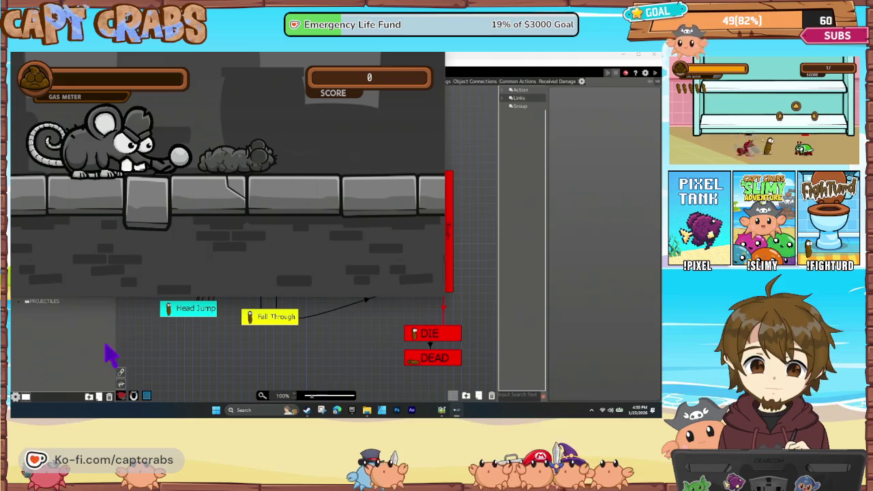
drag(442, 298, 451, 289)
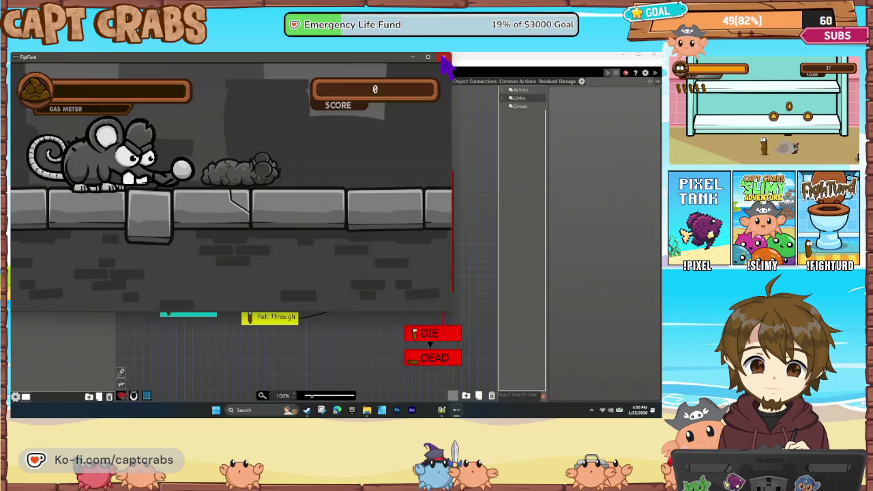
- Close the test play and position Level 11 - Sewer just under Level 10 - Junkyard in the scene flow
key(Escape)
click(273, 73)
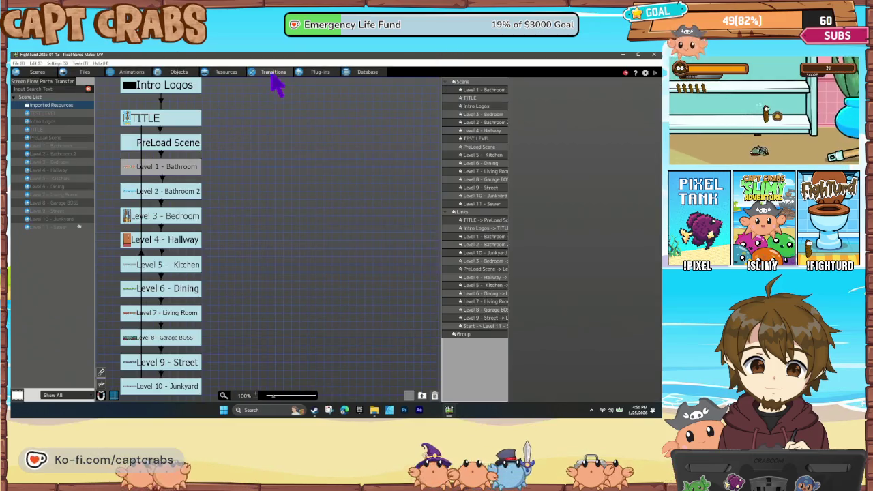
drag(168, 326, 271, 249)
drag(233, 377, 281, 319)
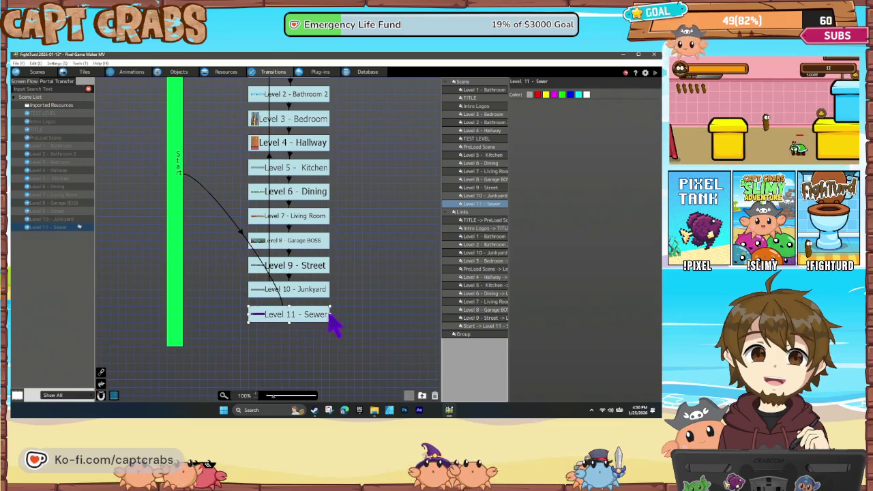
- Copy the Level 9→10 link onto Level 10 - Junkyard, retarget it to Level 11 - Sewer, and save
click(290, 285)
right_click(289, 284)
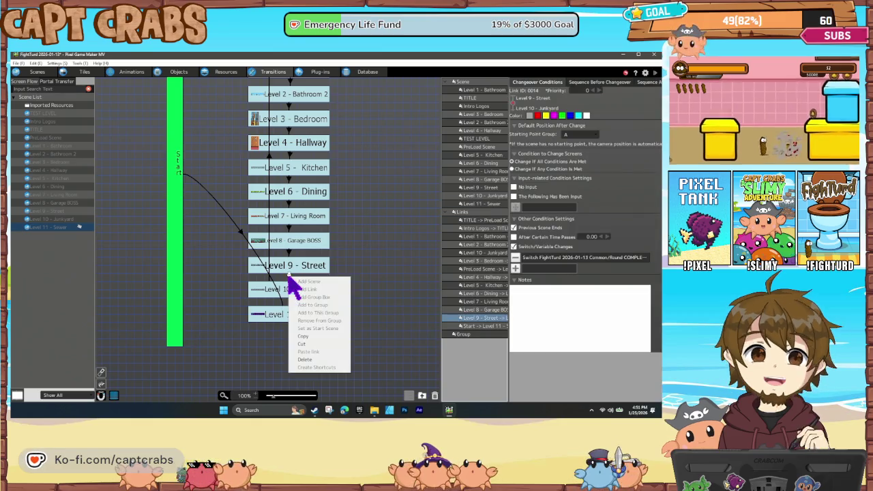
click(313, 337)
right_click(292, 292)
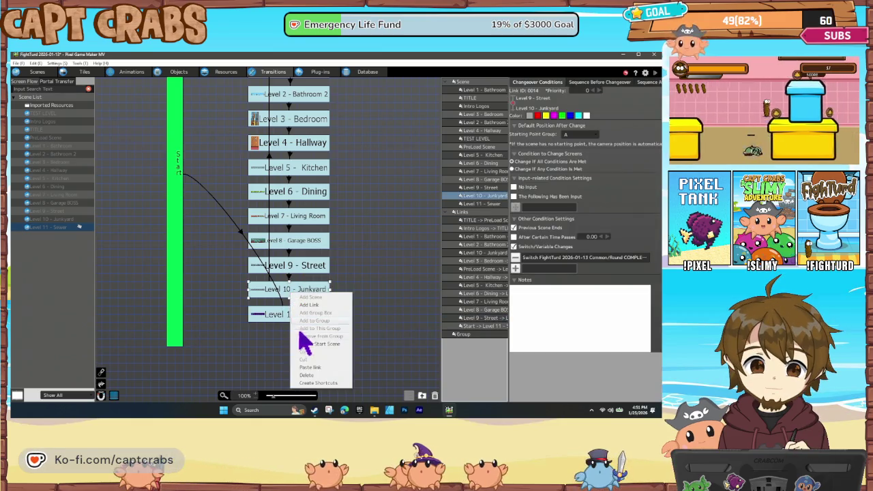
click(310, 368)
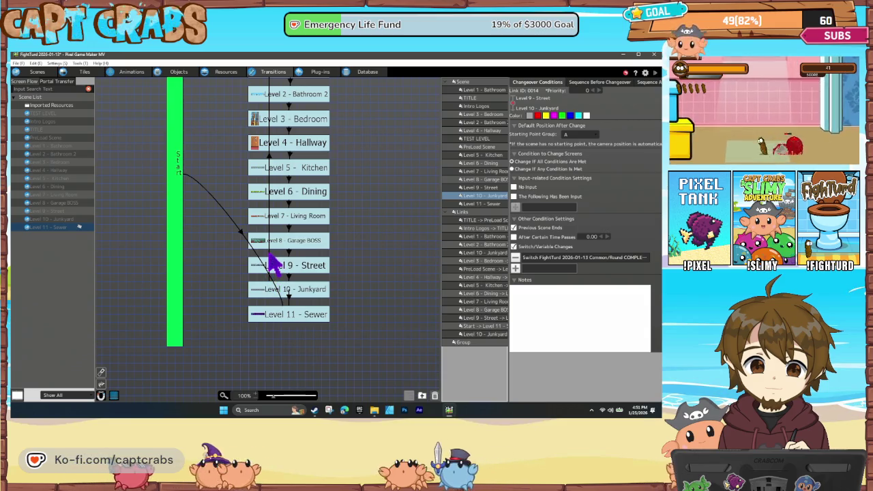
click(270, 268)
scroll(272, 276, up, 1)
drag(277, 341, 273, 375)
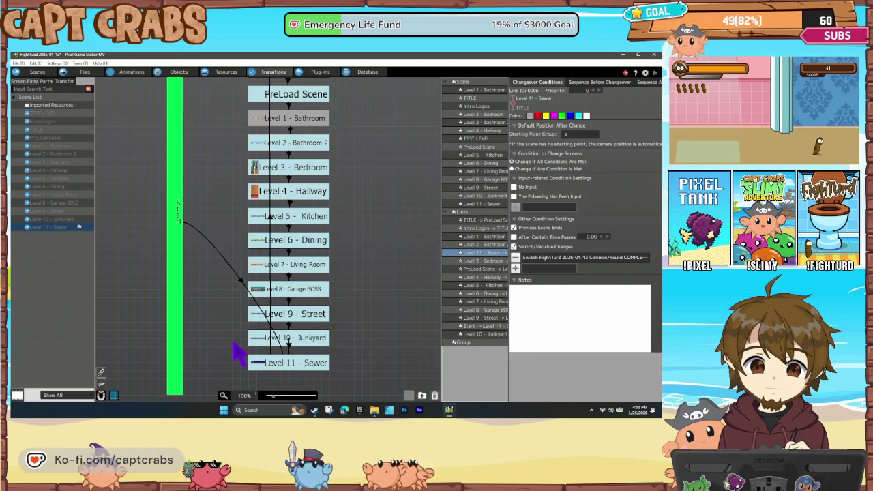
key(ctrl+s)
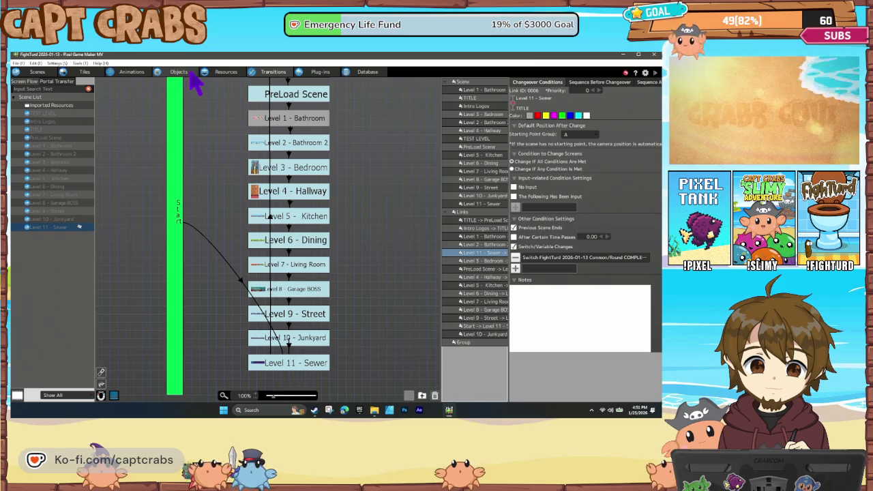
click(178, 73)
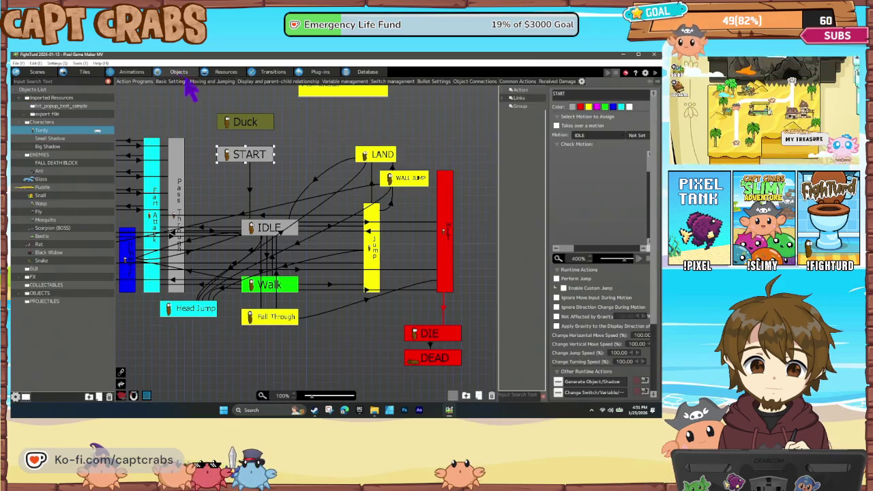
- Set the After Certain Time Passes condition on Turdy's DIE link to 0.20 seconds and start a test play
click(443, 309)
double_click(592, 230)
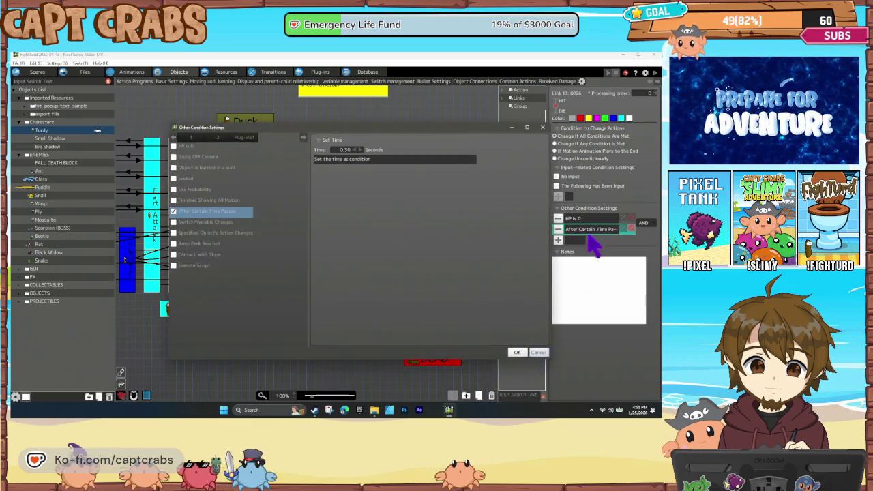
key(Down)
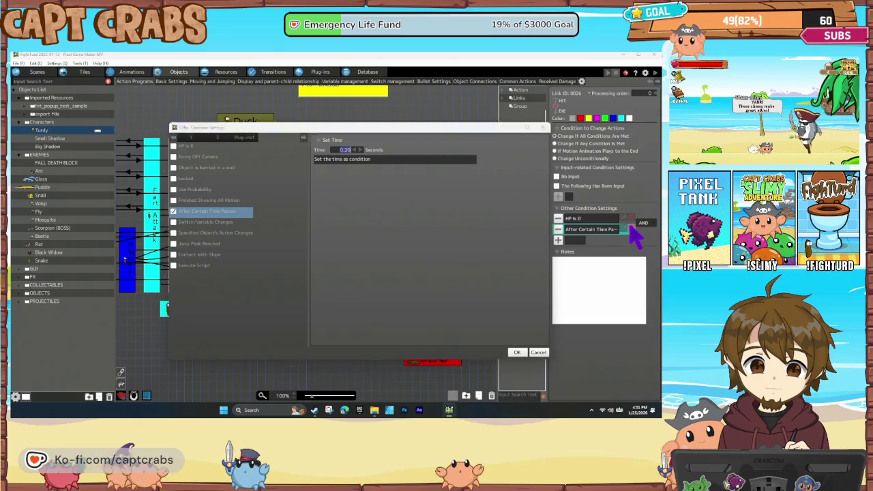
click(516, 352)
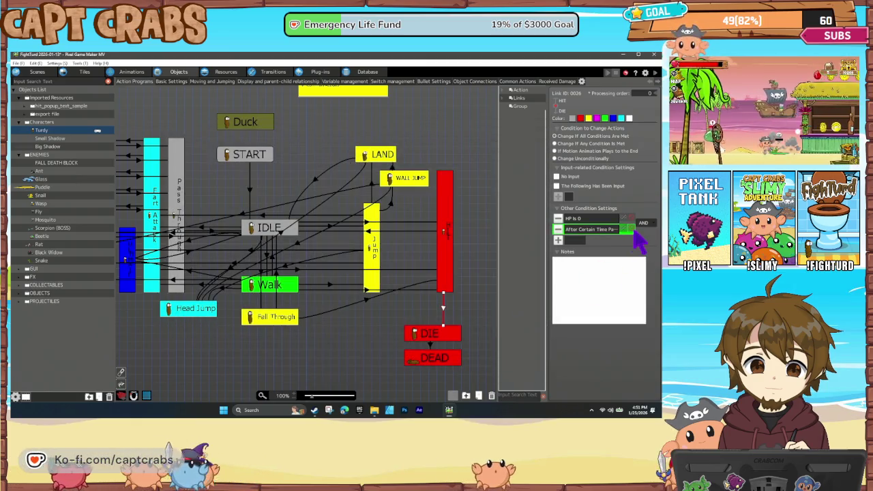
click(430, 319)
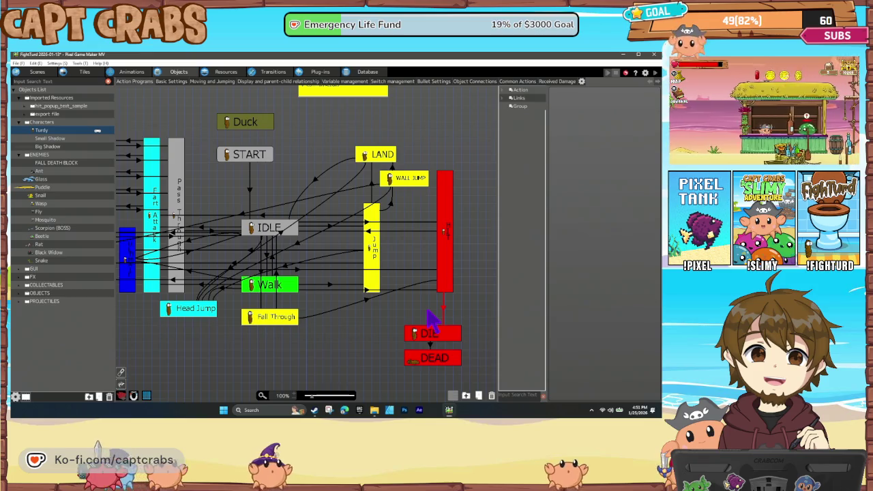
double_click(429, 313)
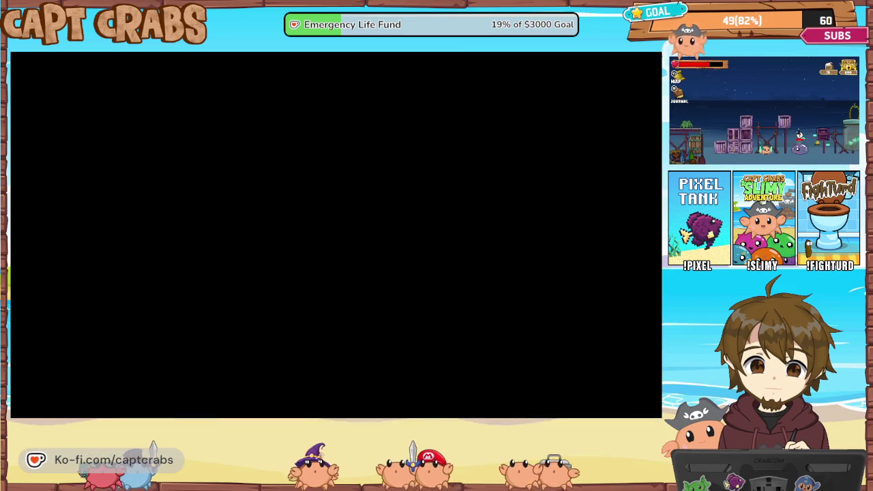
- Hop the character repeatedly between the upper platform and the floor beside the rat
key(Right)
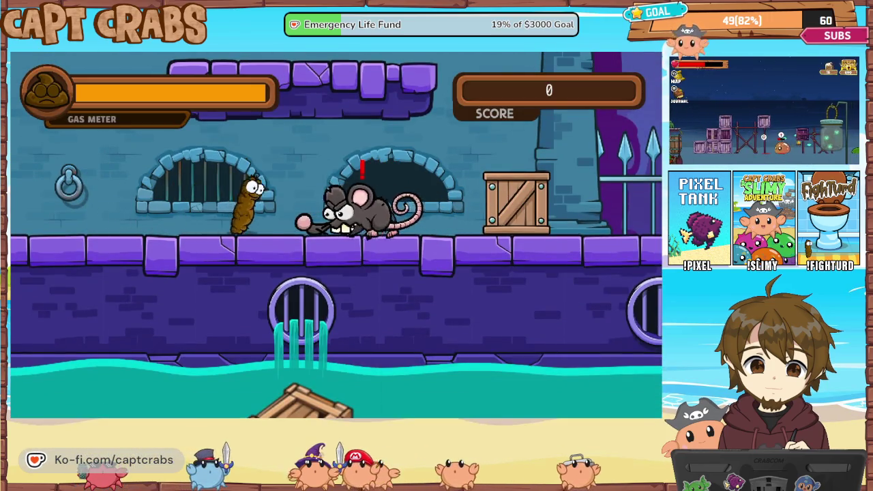
key(space)
key(Down)
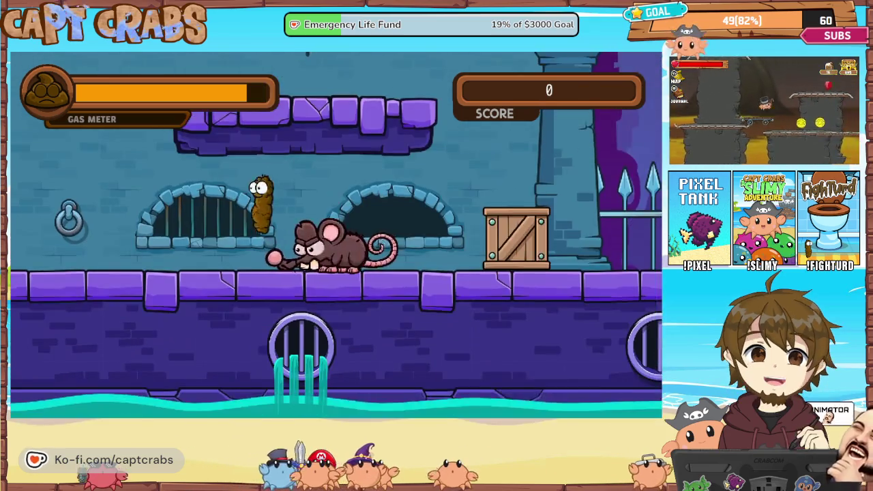
key(space)
key(Down)
key(space)
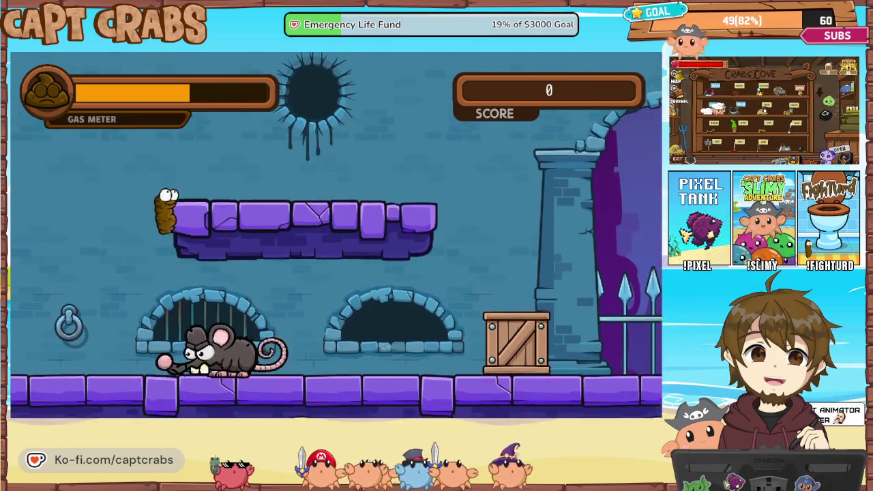
key(Down)
key(space)
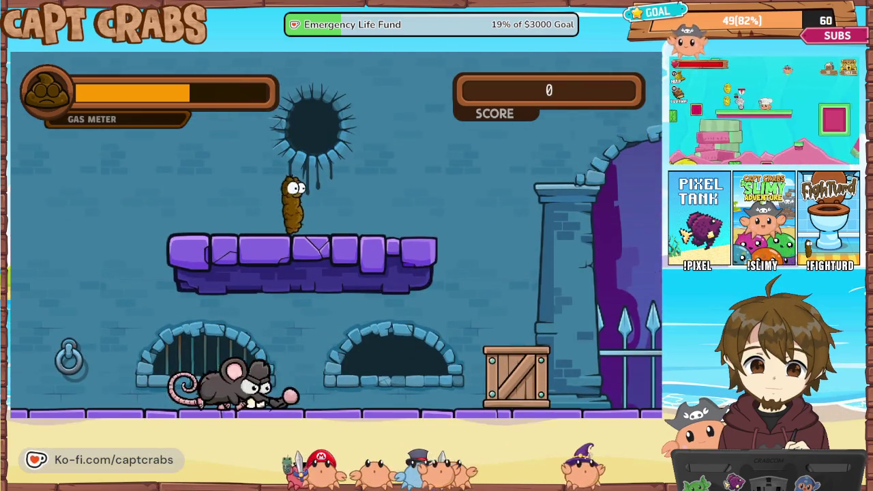
key(Down)
key(space)
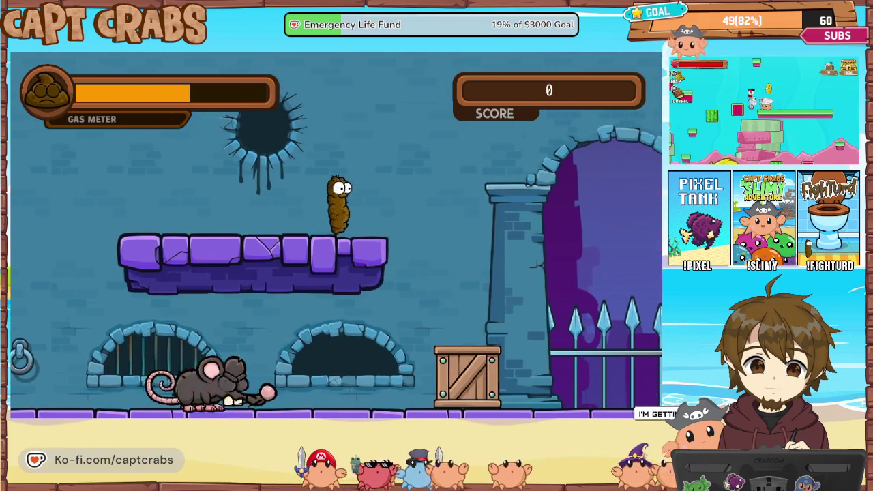
key(Down)
key(space)
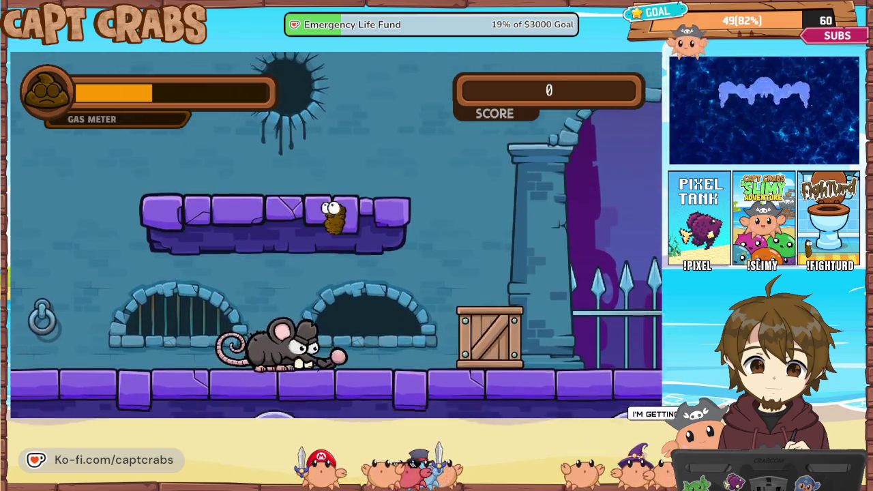
key(Down)
key(space)
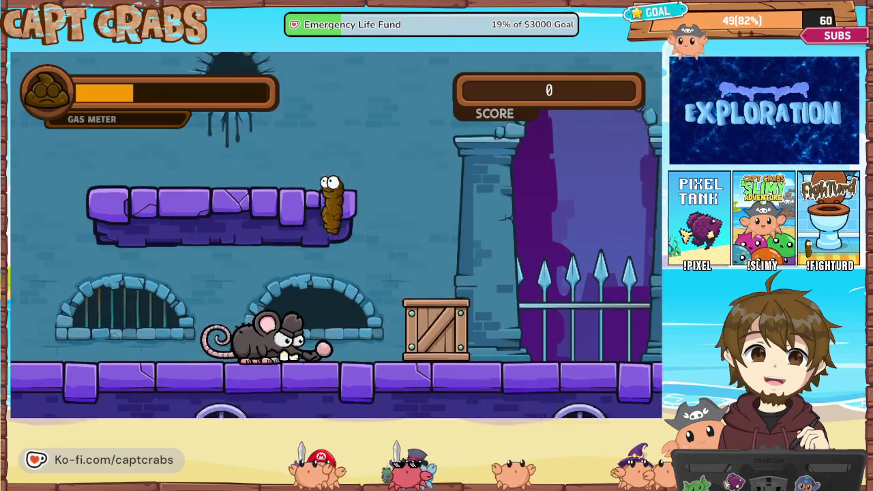
key(Down)
key(space)
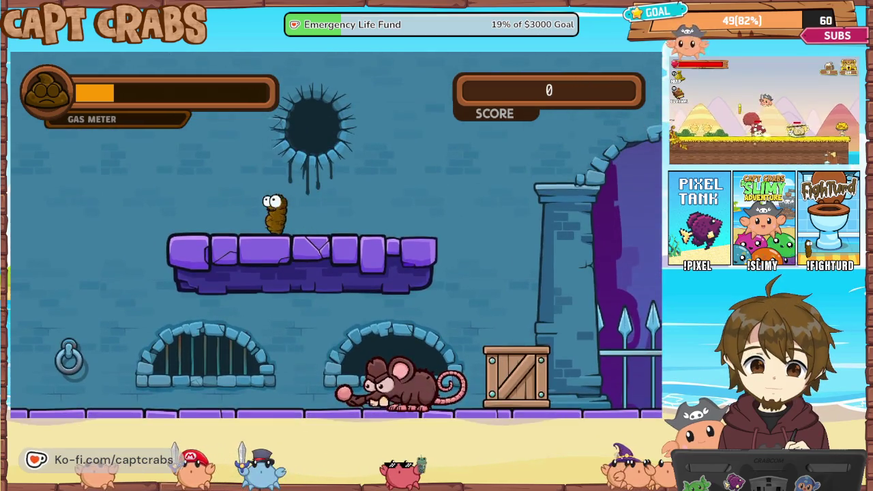
key(Down)
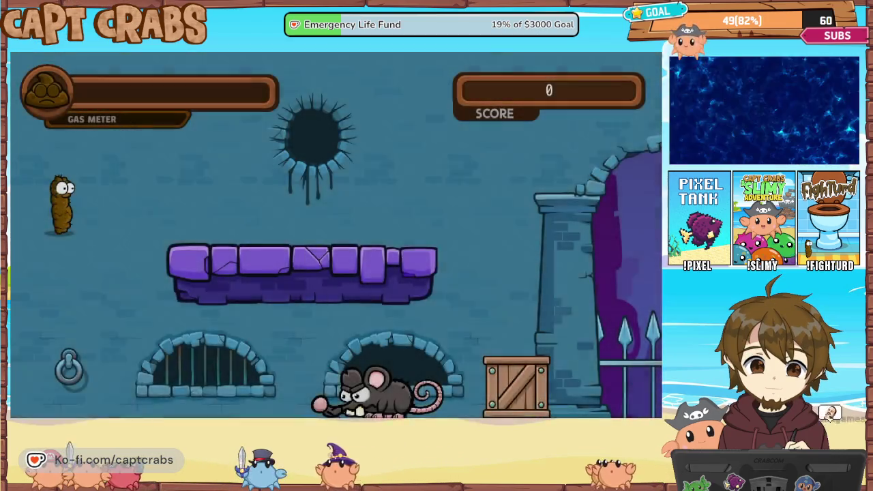
- Walk right onto the purple ledge and jump around the rat to avoid it
key(Right)
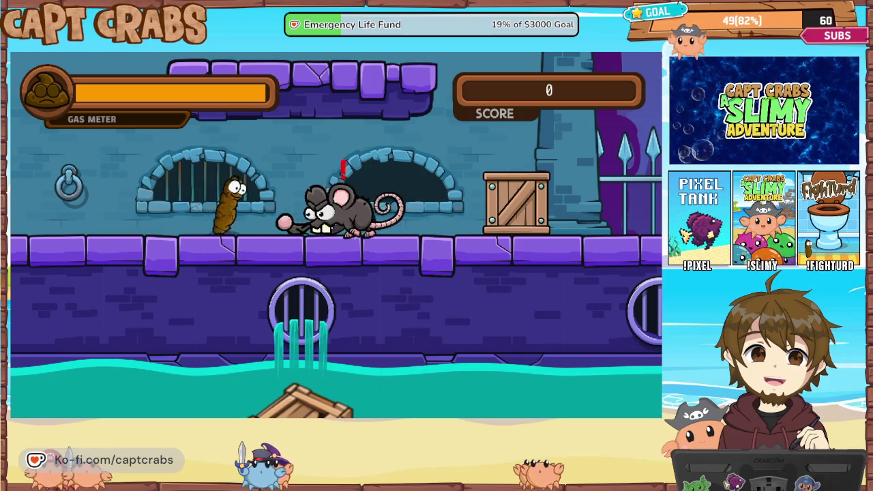
key(Up)
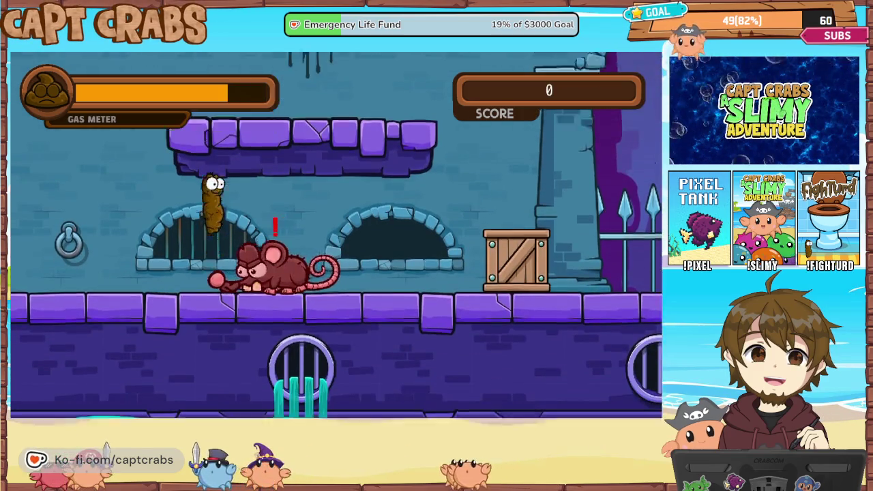
key(Left)
key(Up)
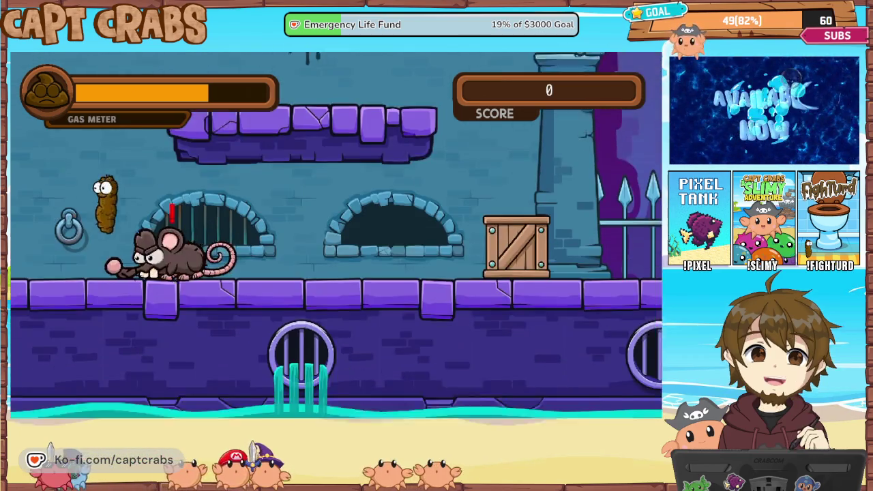
key(Up)
key(Left)
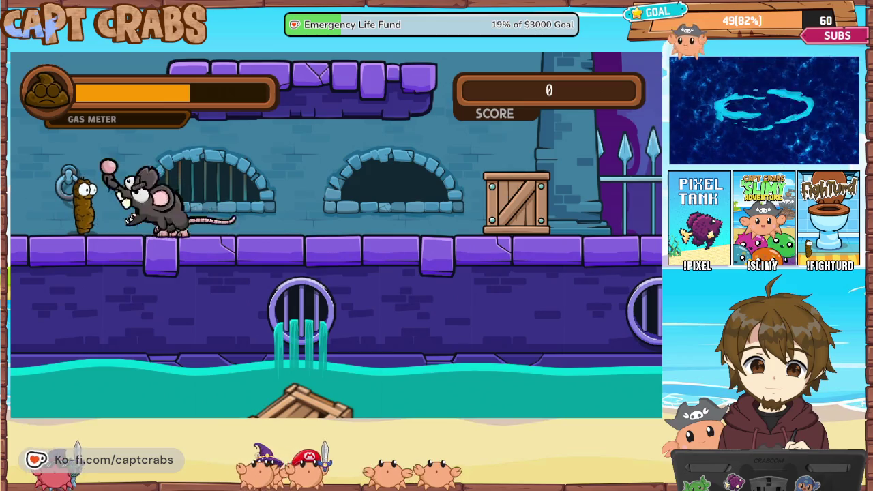
key(Up)
- Pause the game and choose Main Menu to quit the test play
key(Escape)
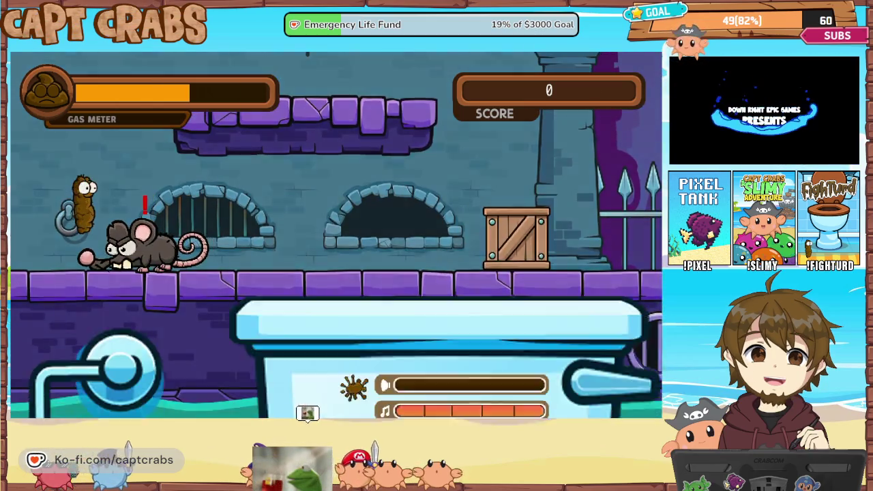
key(Down)
key(Down)
key(Return)
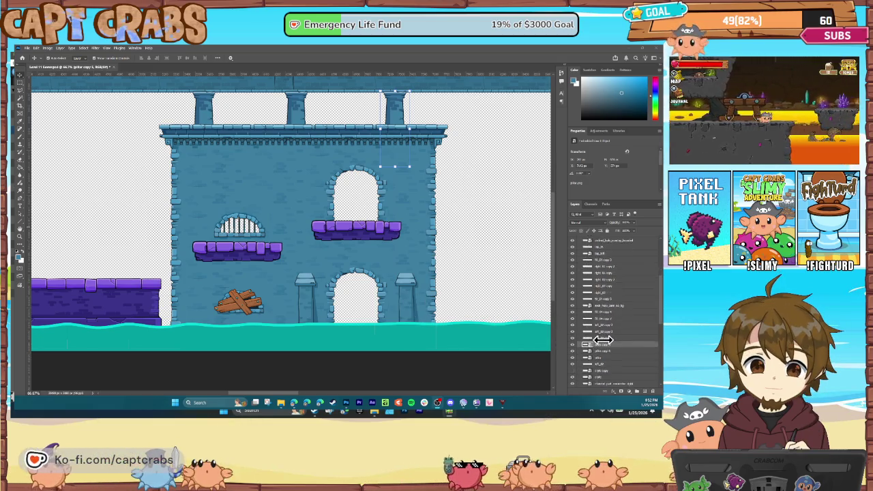
- Move the grate_long layer into the lower arched doorway with Free Transform and commit it
scroll(594, 337, down, 5)
scroll(604, 343, down, 3)
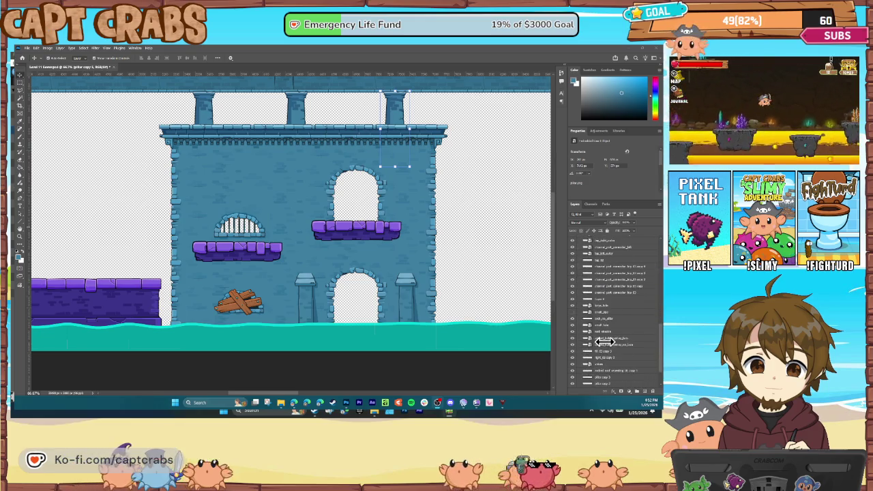
click(606, 364)
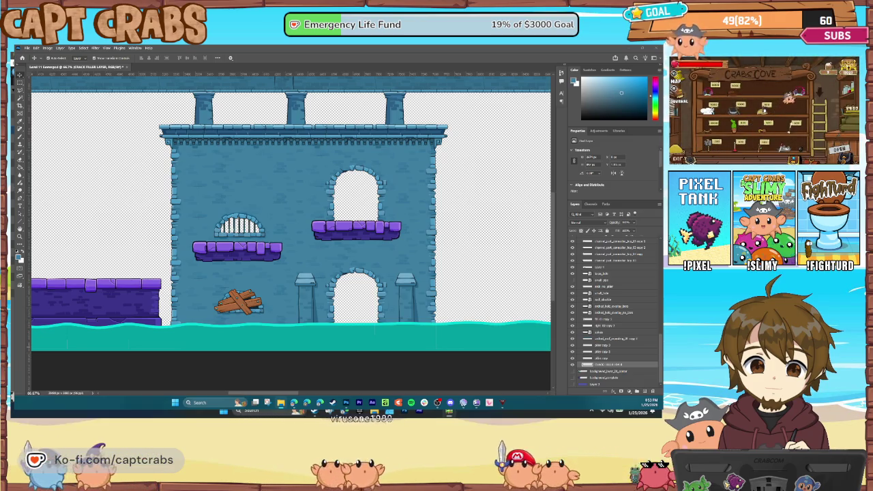
key(ctrl+t)
drag(290, 227, 347, 307)
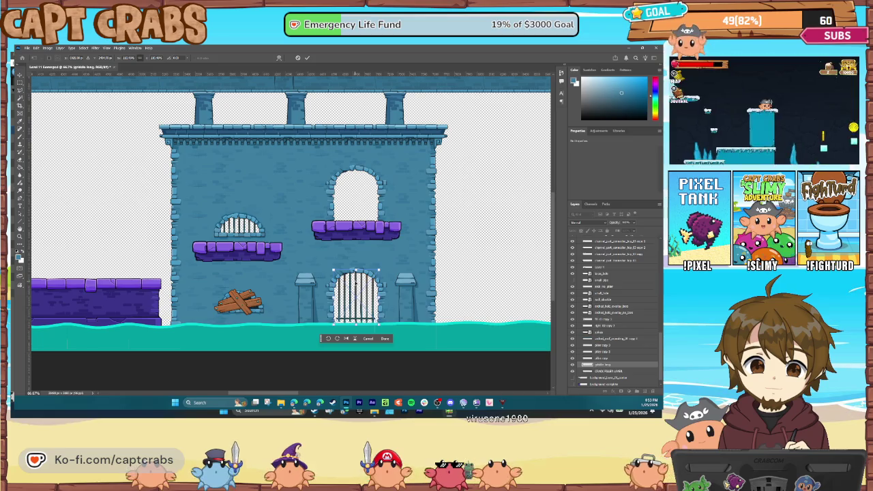
key(Return)
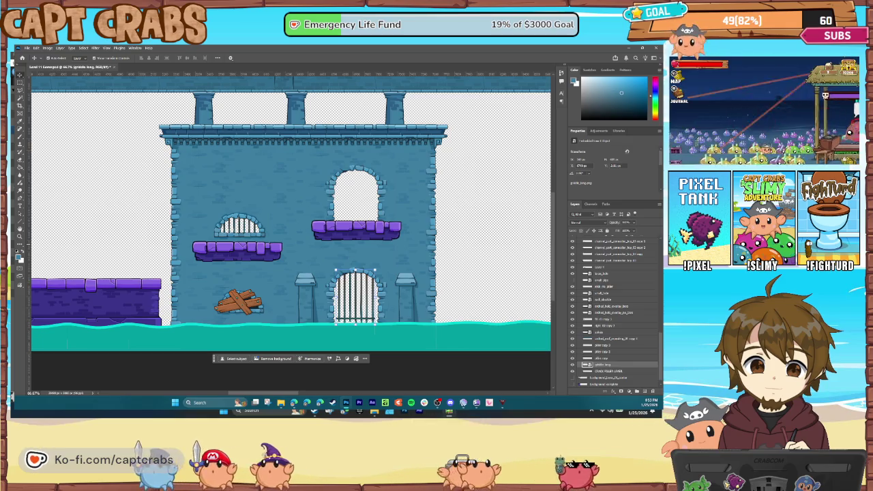
drag(288, 396, 267, 393)
- Place the outlet sprite pouring teal water onto the purple wall
click(225, 337)
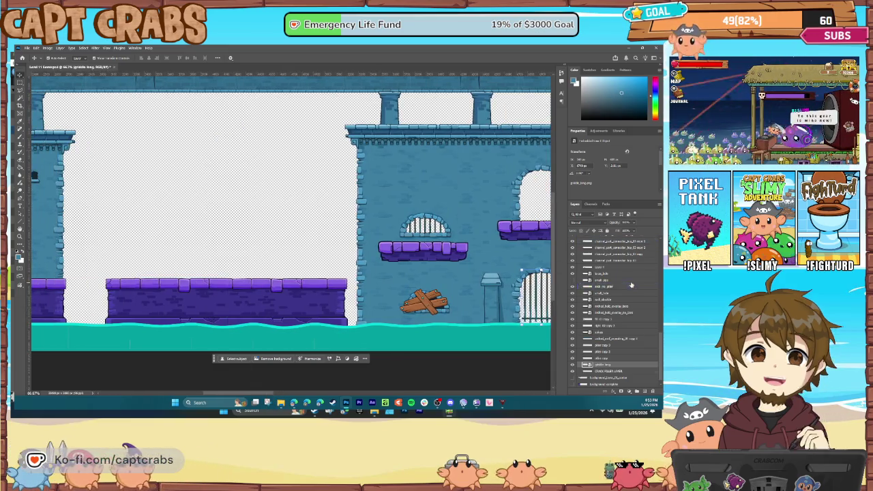
scroll(617, 294, up, 5)
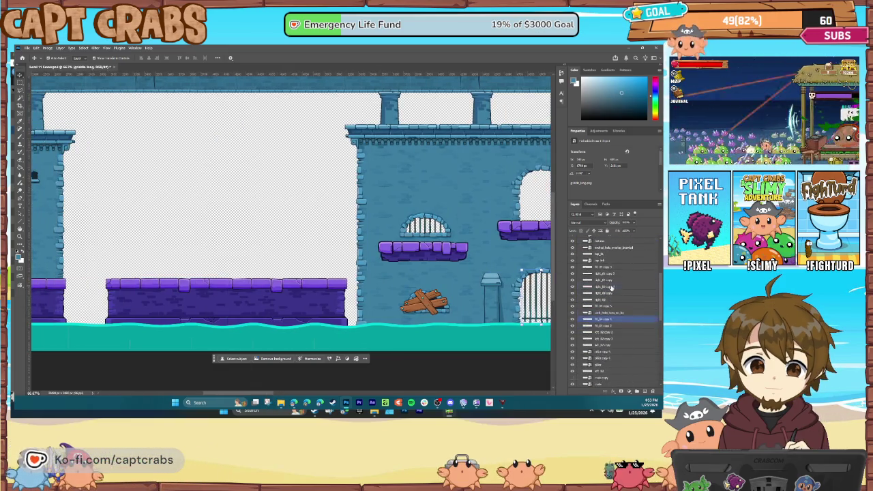
click(607, 281)
scroll(606, 281, up, 2)
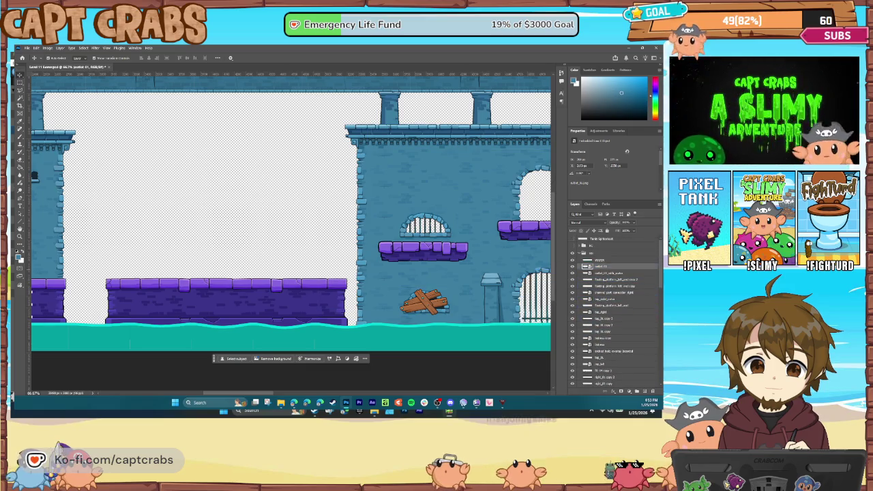
drag(232, 316, 233, 316)
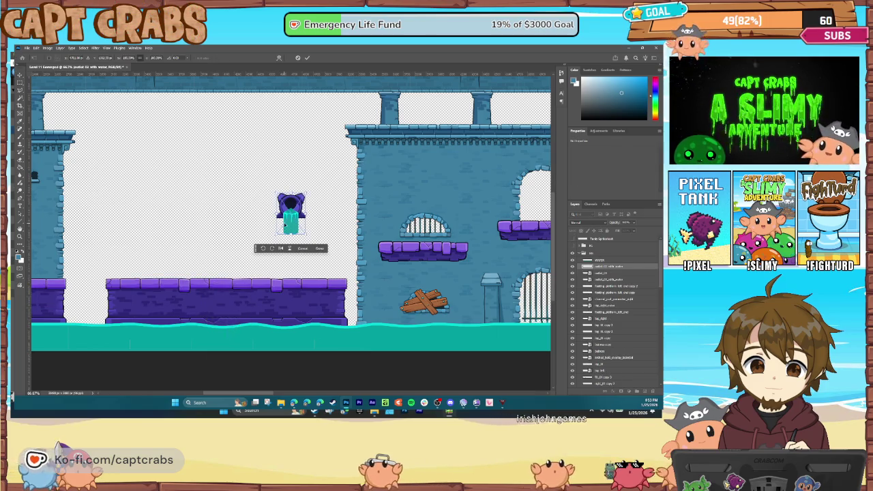
drag(281, 232, 228, 312)
key(Return)
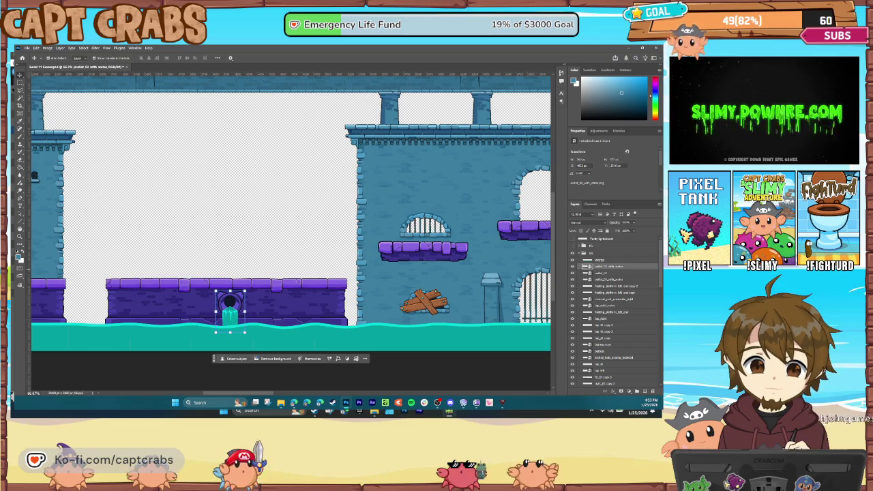
- Place a second pipe outlet image on the wall and commit its position
drag(225, 294, 280, 313)
key(Return)
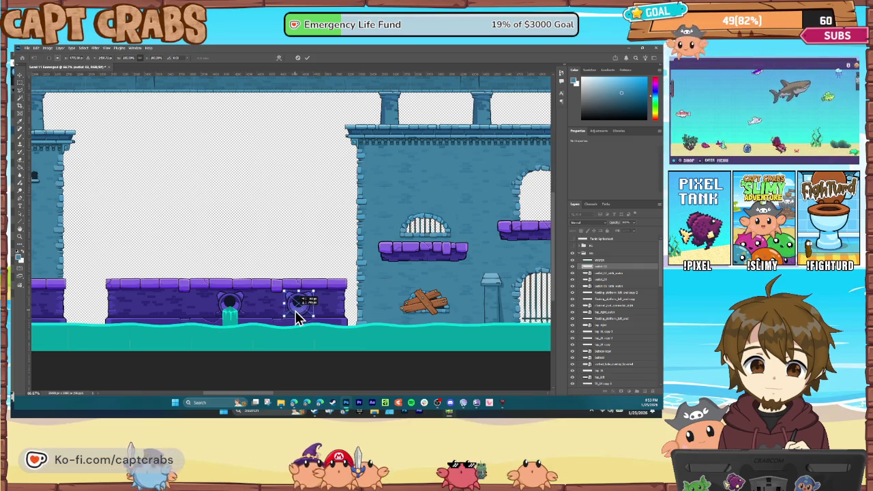
key(ctrl+t)
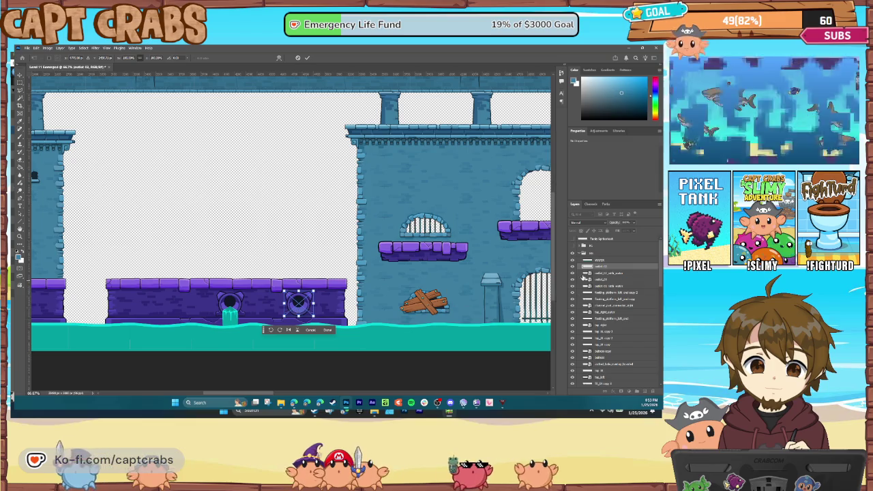
key(Return)
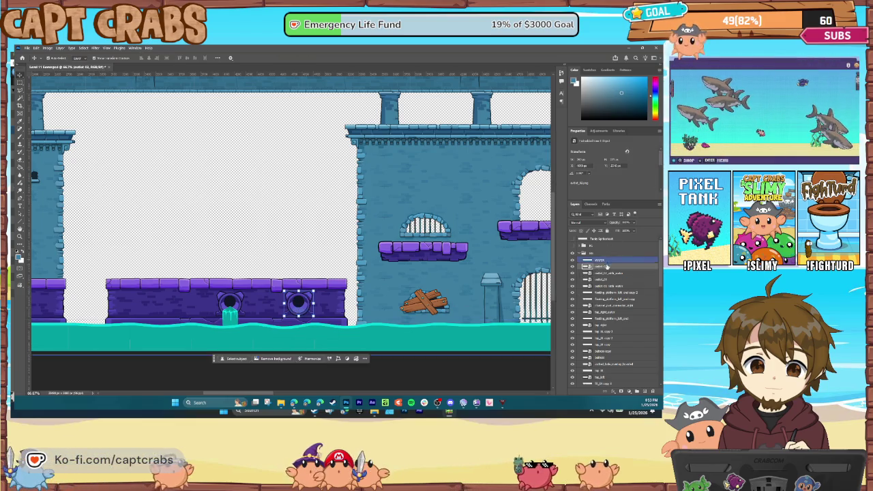
- Duplicate the outlet_02 layer and move the copy to the left end of the wall
right_click(600, 266)
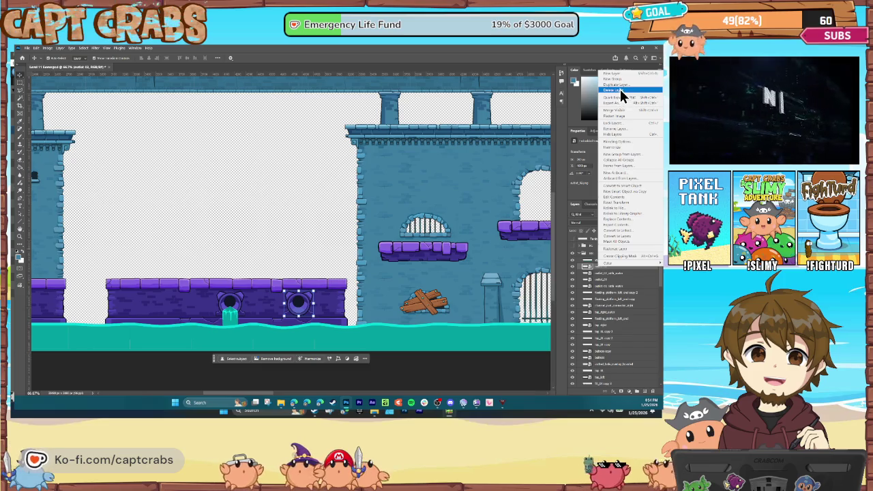
click(617, 85)
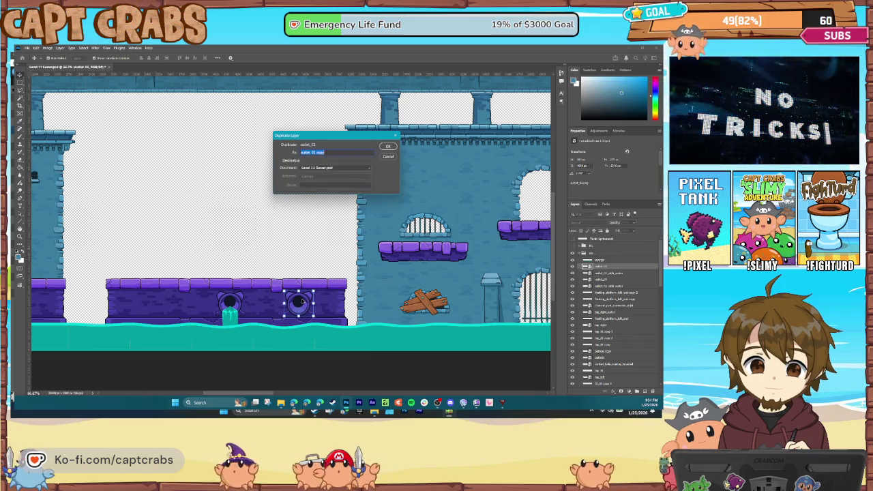
click(386, 146)
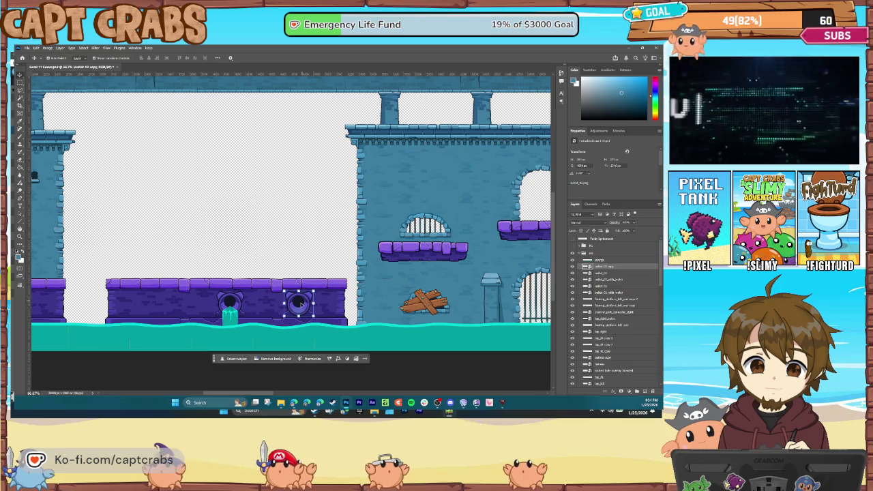
drag(309, 296, 155, 297)
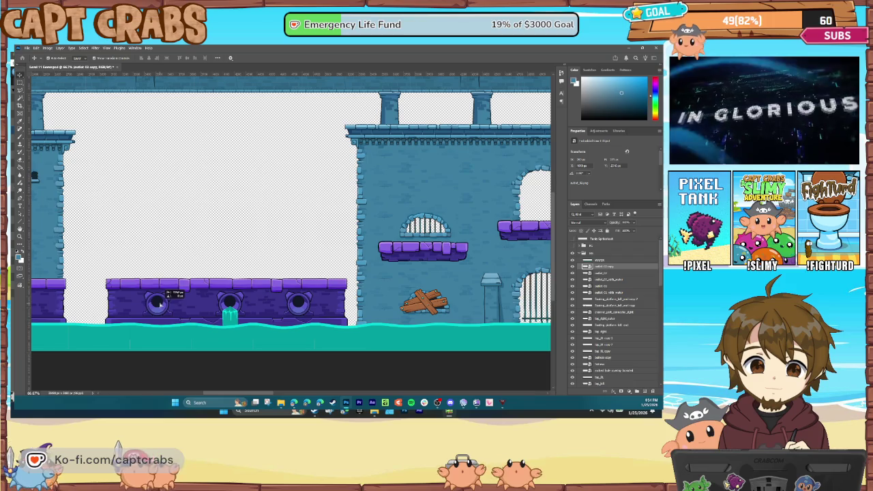
drag(164, 292, 161, 293)
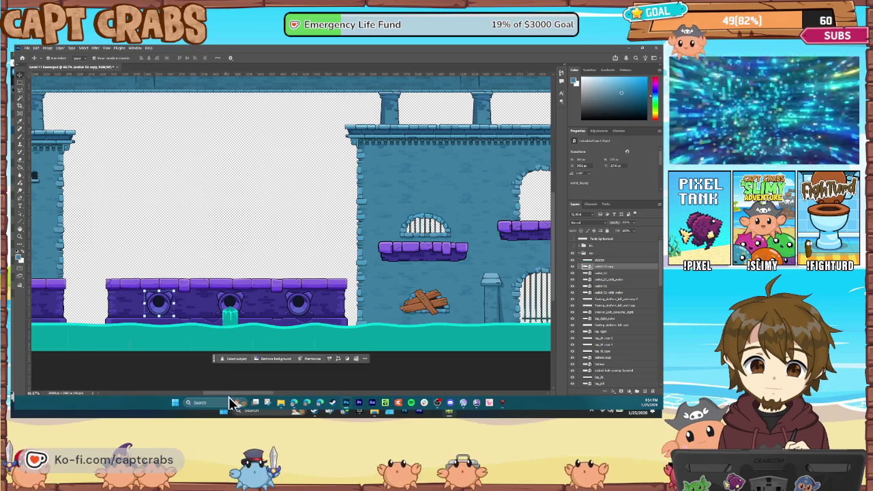
mouse_move(234, 395)
mouse_down()
mouse_move(185, 395)
mouse_move(266, 390)
mouse_move(230, 391)
mouse_up()
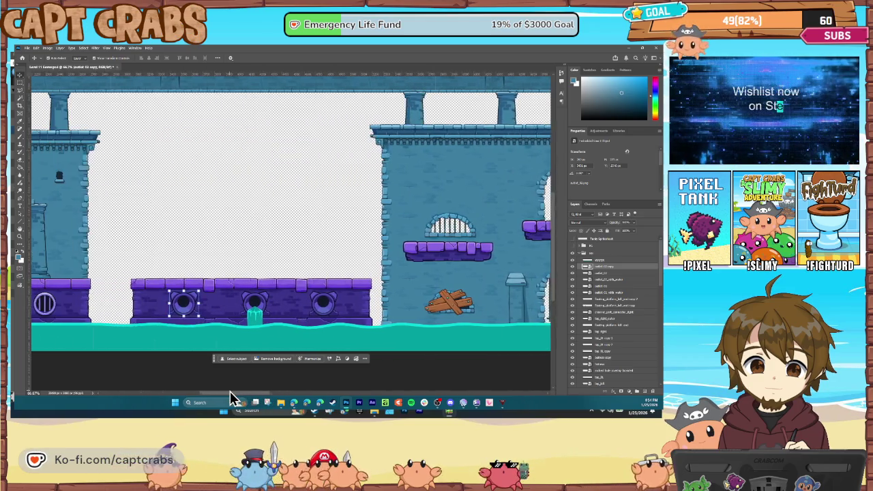
click(233, 301)
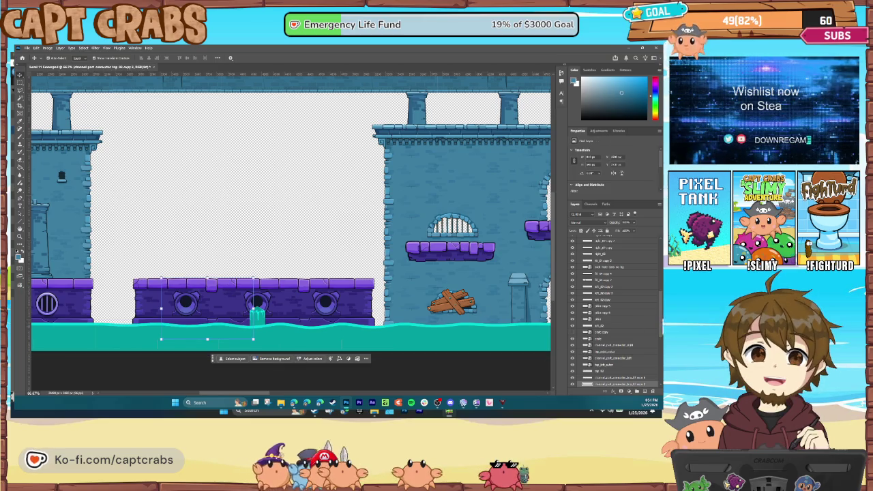
scroll(618, 345, down, 2)
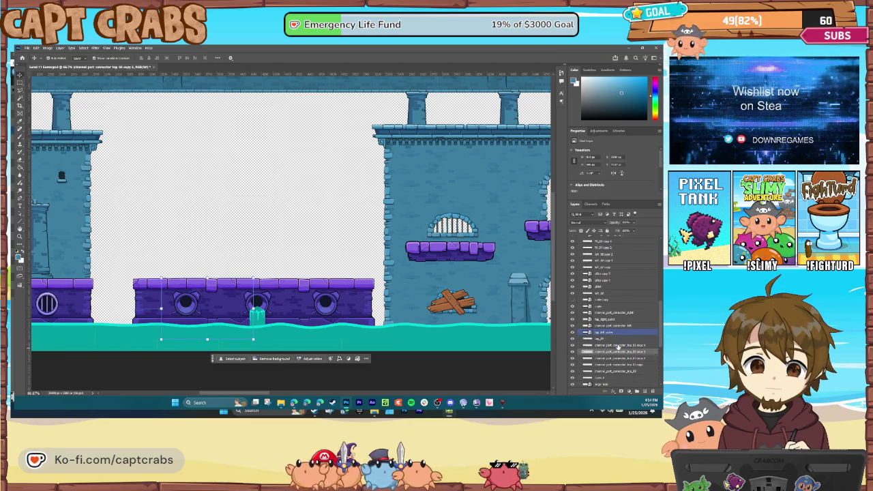
click(618, 347)
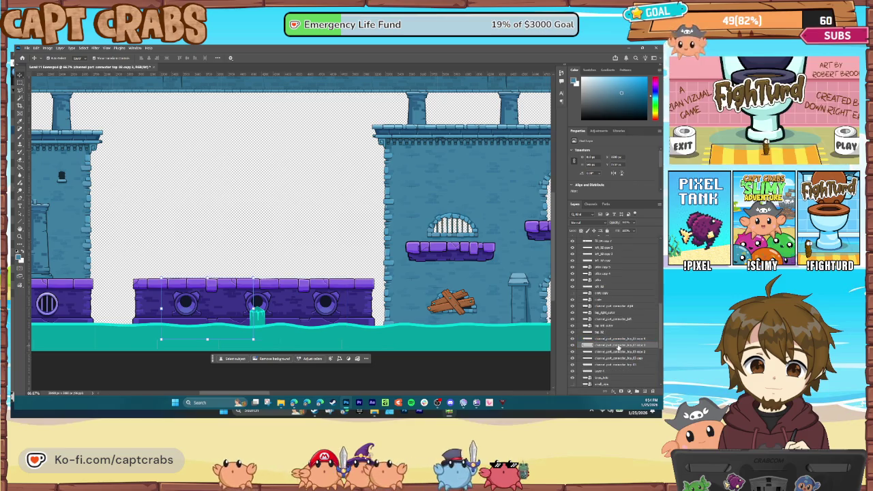
click(612, 339)
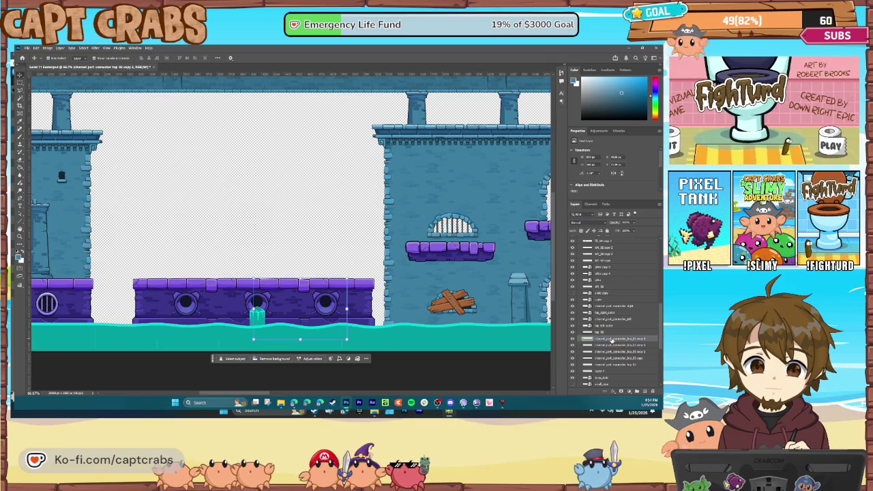
shift+click(620, 359)
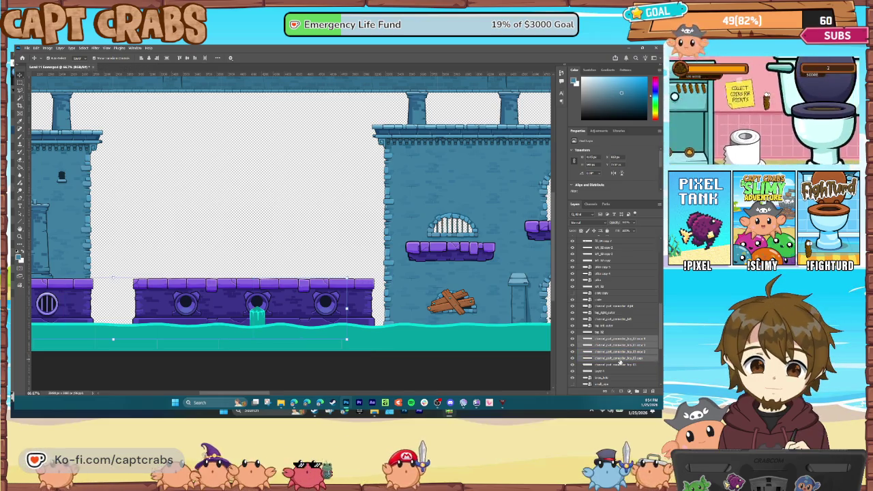
click(616, 352)
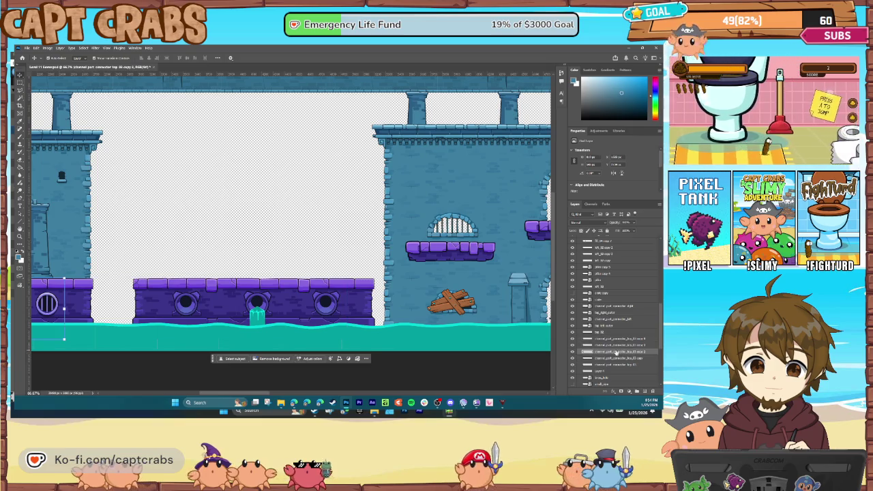
click(573, 351)
click(574, 352)
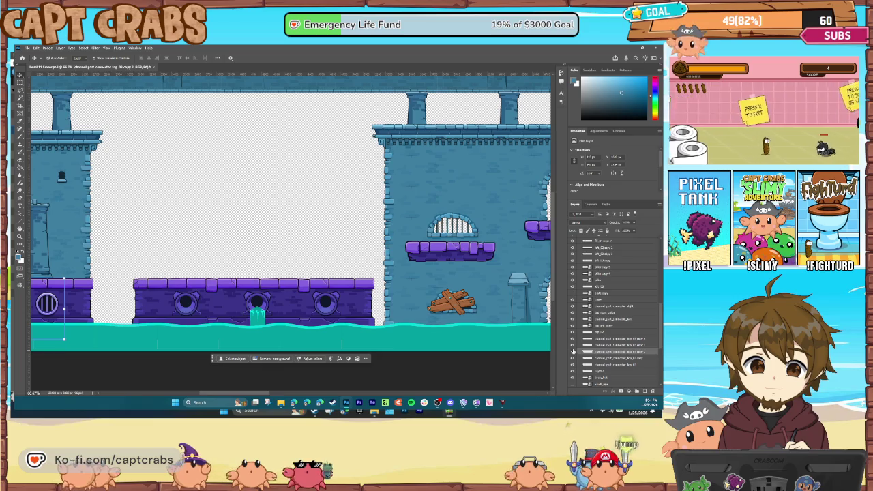
key(ctrl+plus)
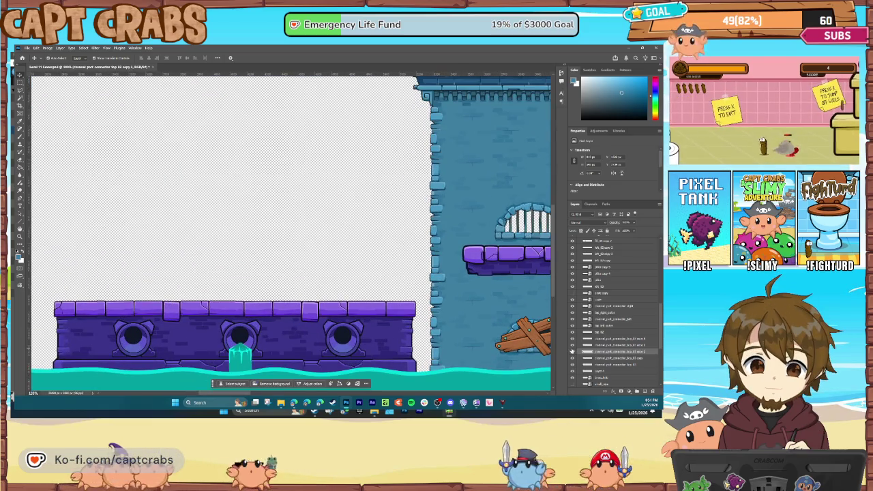
click(225, 311)
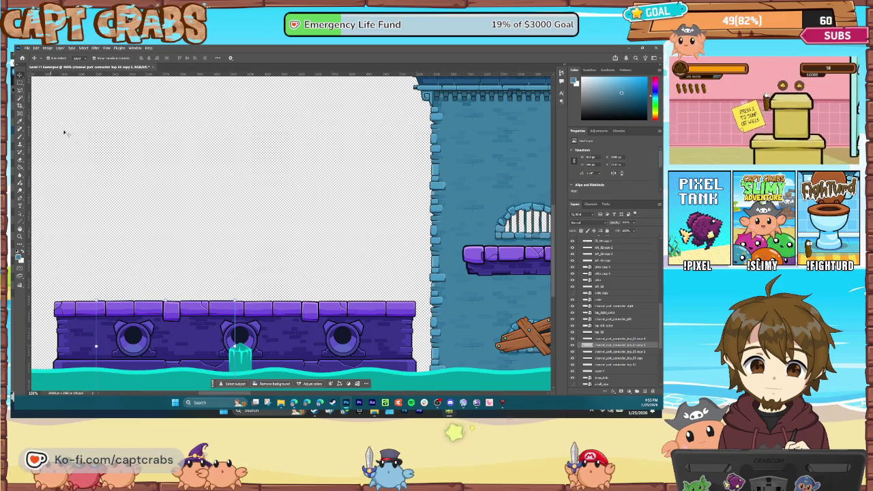
click(121, 254)
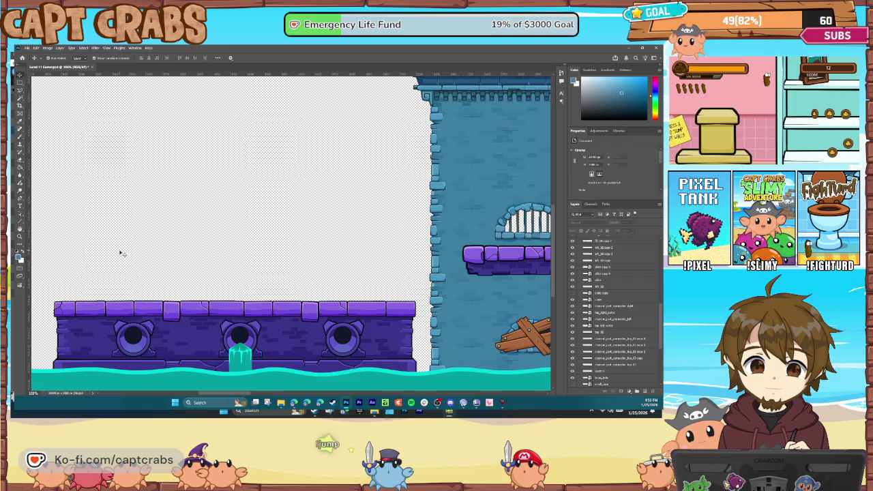
key(ctrl+0)
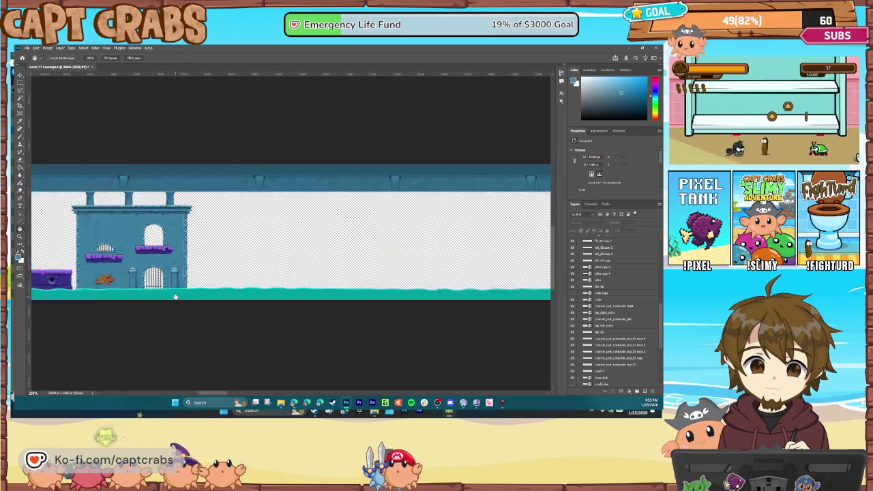
drag(175, 298, 125, 265)
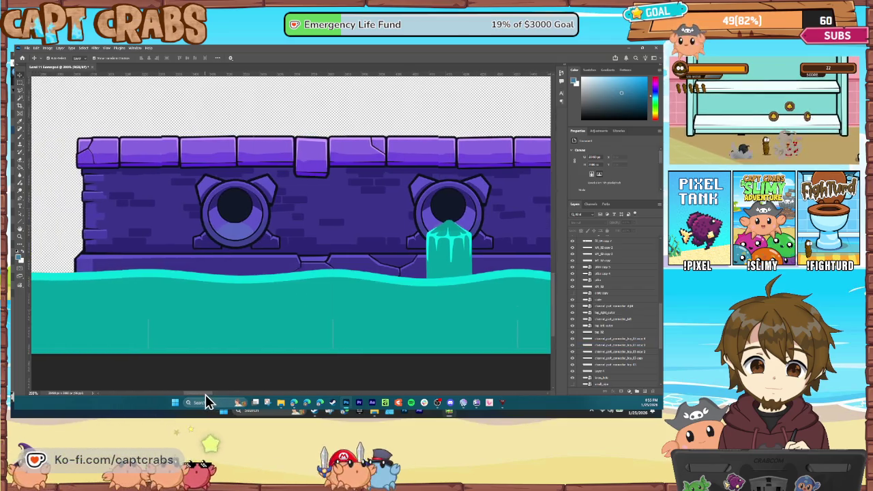
drag(65, 164, 120, 163)
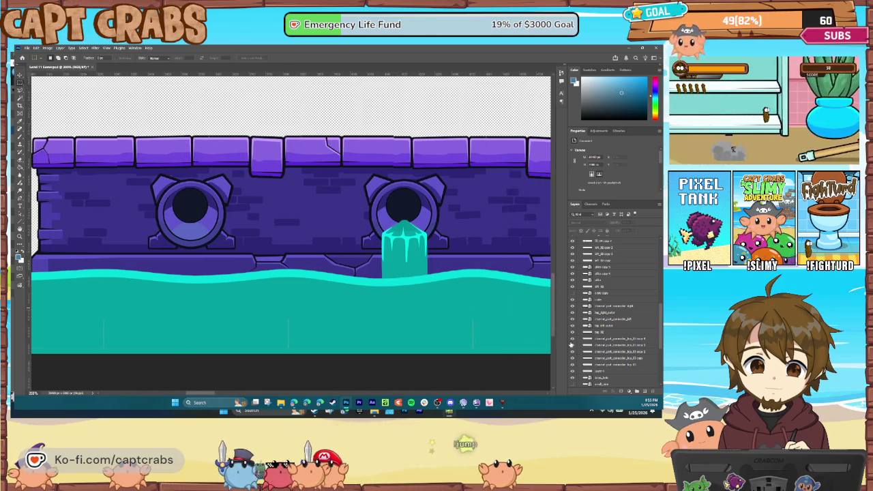
click(595, 345)
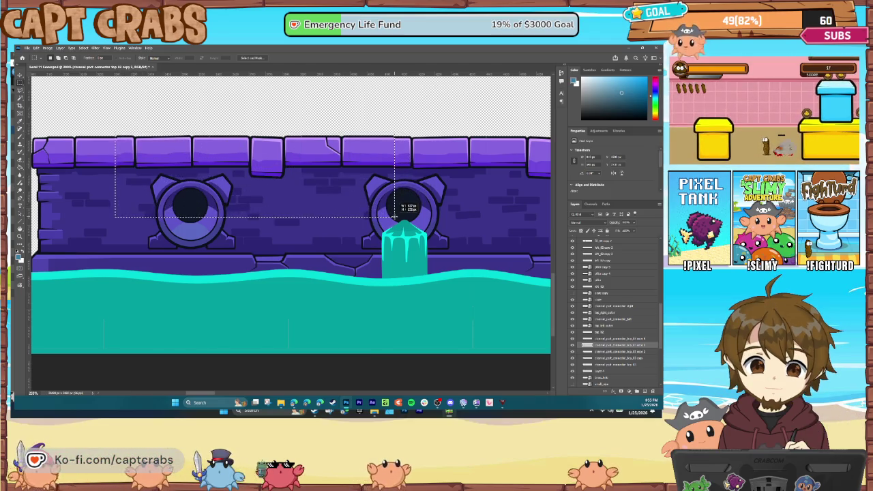
drag(394, 211, 394, 226)
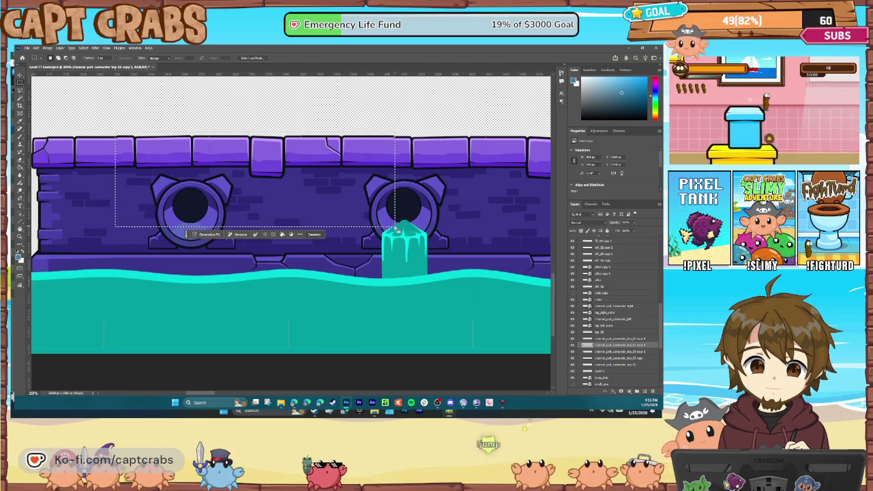
click(23, 78)
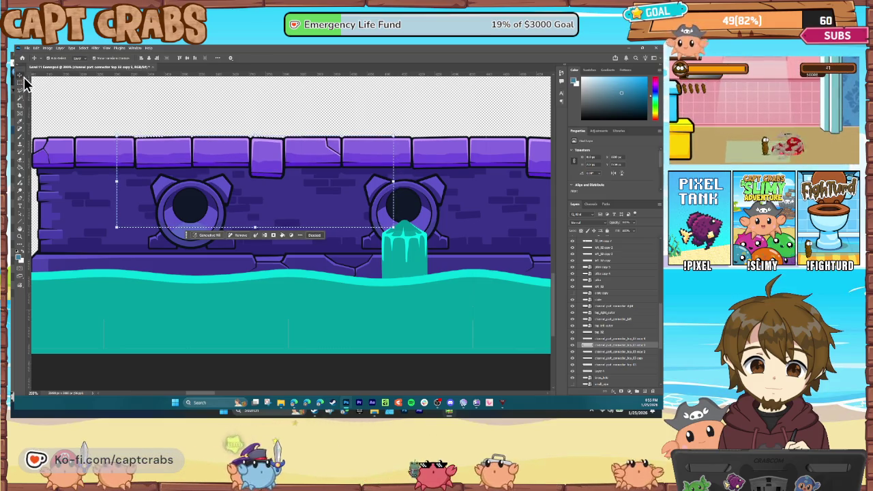
click(83, 47)
click(88, 61)
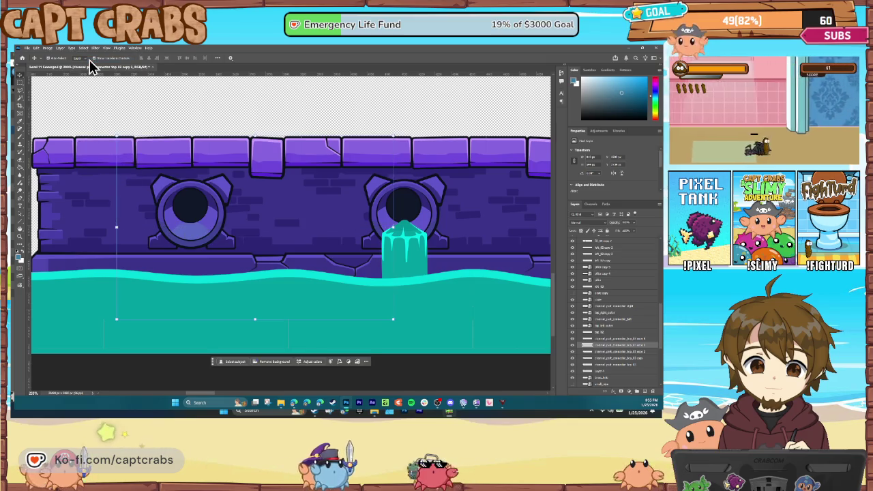
click(617, 352)
click(614, 358)
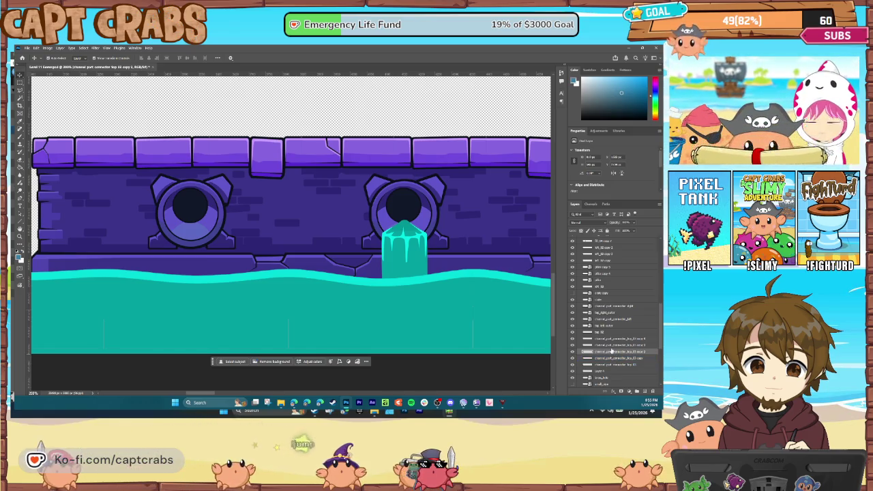
click(612, 350)
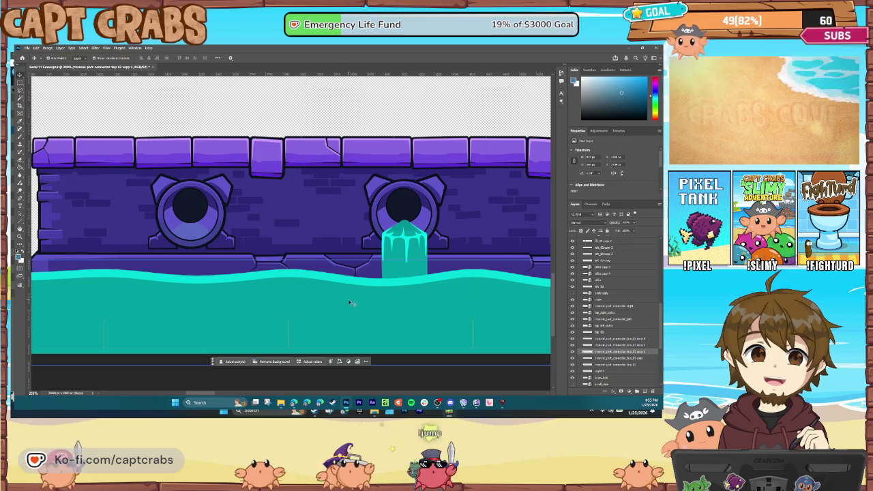
key(ctrl+minus)
key(ctrl+minus)
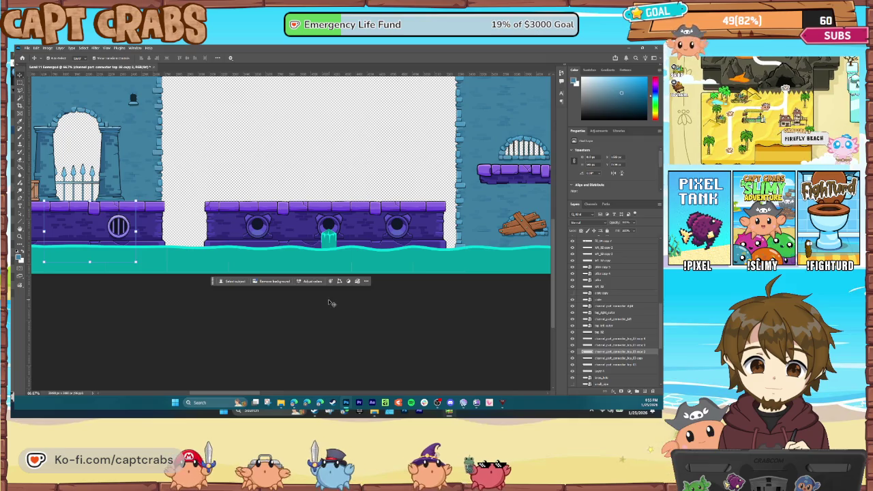
- Toggle visibility of the platform edge, wall segment and block layers to identify them
click(572, 358)
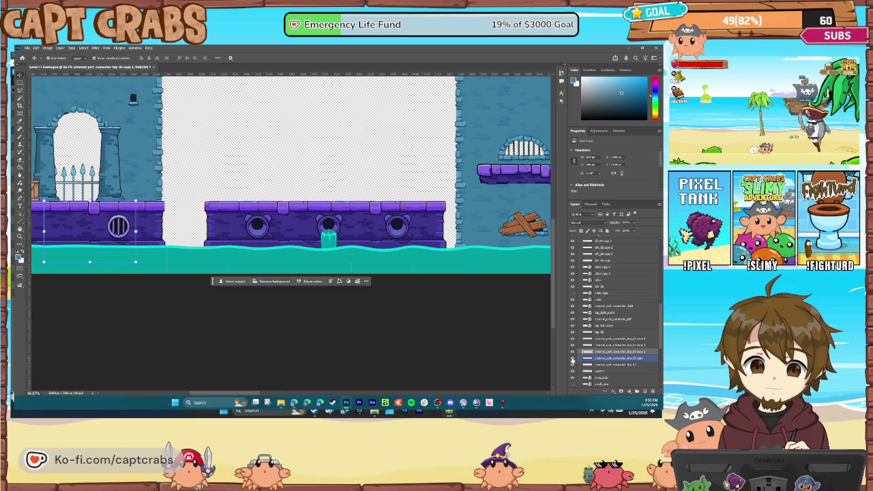
click(572, 351)
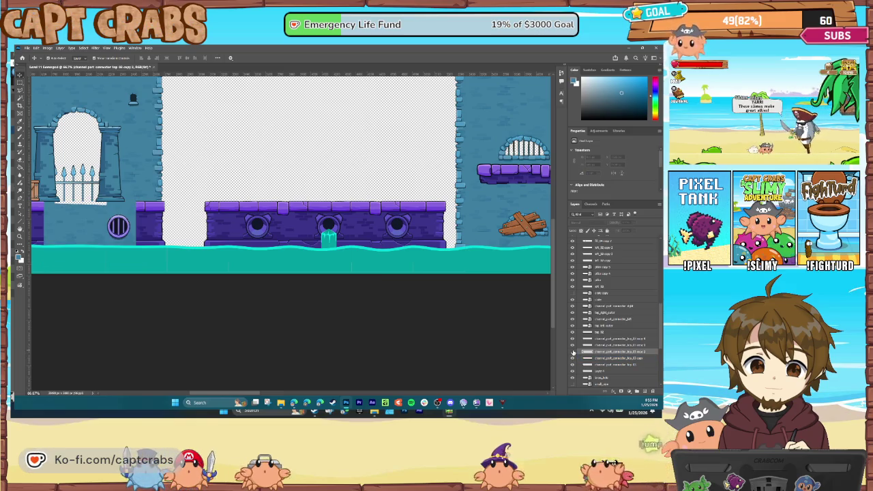
click(573, 351)
click(573, 346)
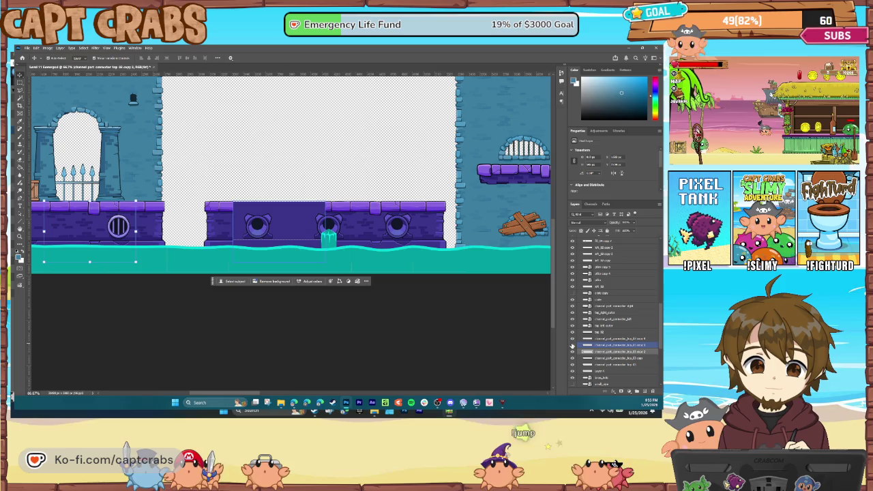
click(573, 346)
click(572, 339)
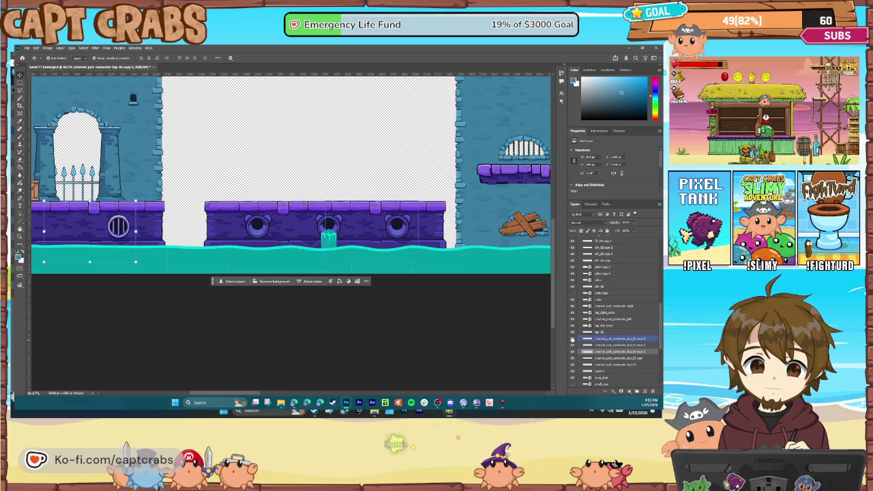
click(572, 339)
click(572, 339)
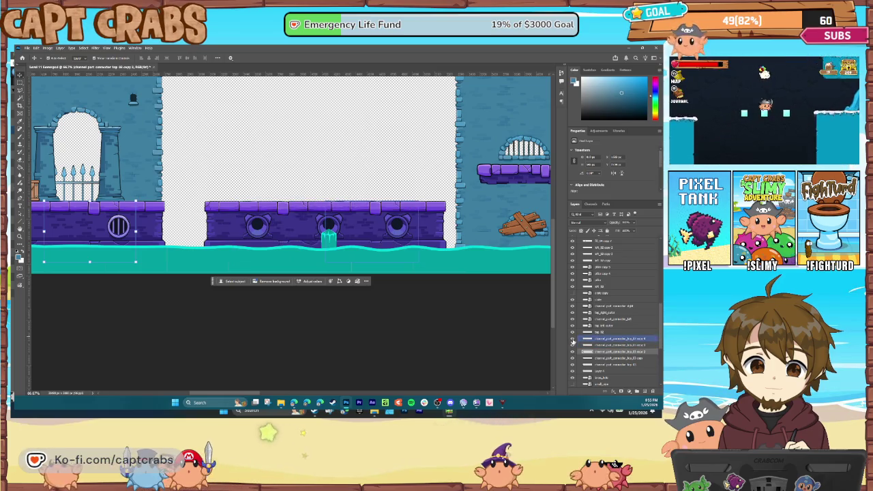
- Merge the two platform block layers and move the merged layer higher in the stack
shift+click(599, 347)
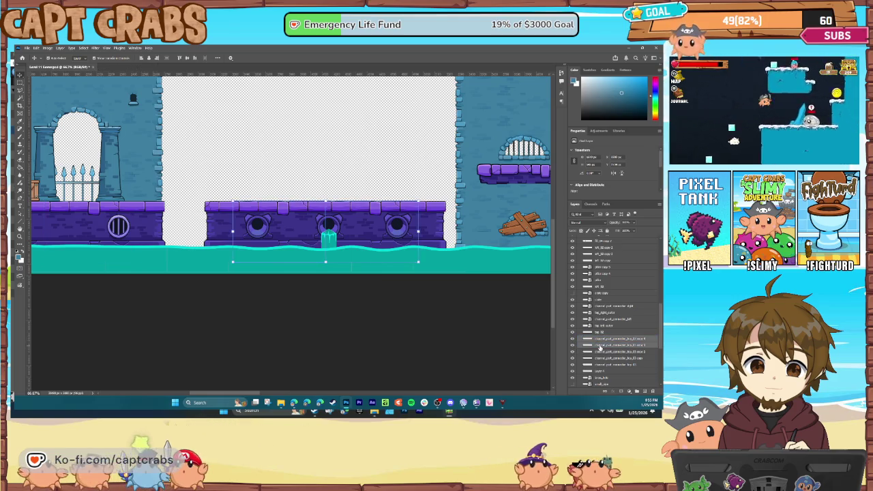
key(ctrl+e)
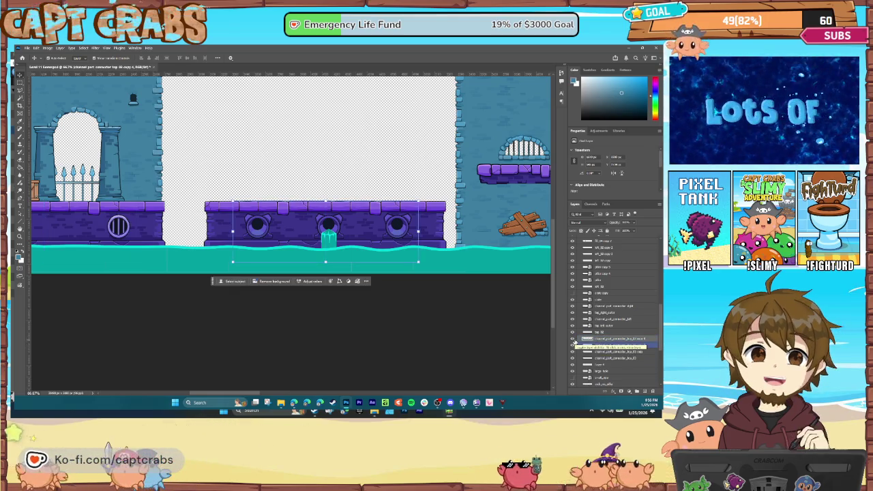
click(573, 339)
click(573, 339)
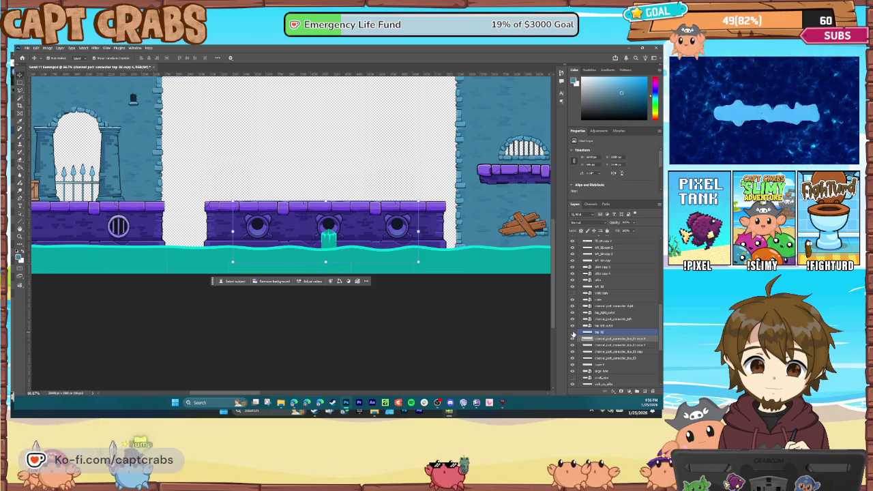
drag(573, 334, 573, 320)
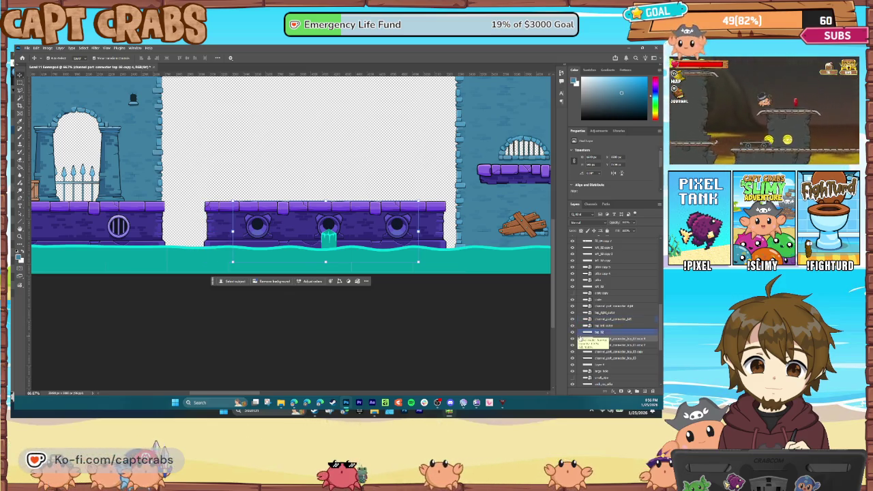
click(574, 334)
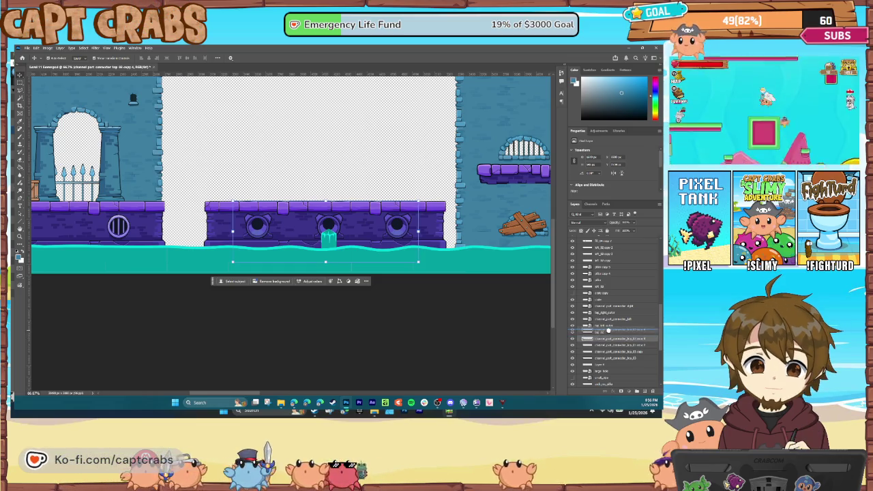
drag(609, 330, 609, 332)
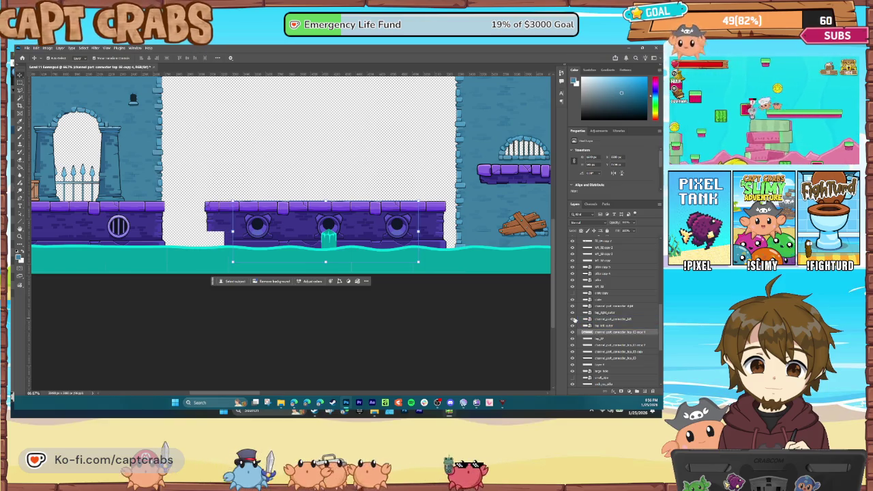
- Collapse a layer group, hide a small left-platform piece, and move a sewer piece layer lower
click(605, 326)
click(608, 333)
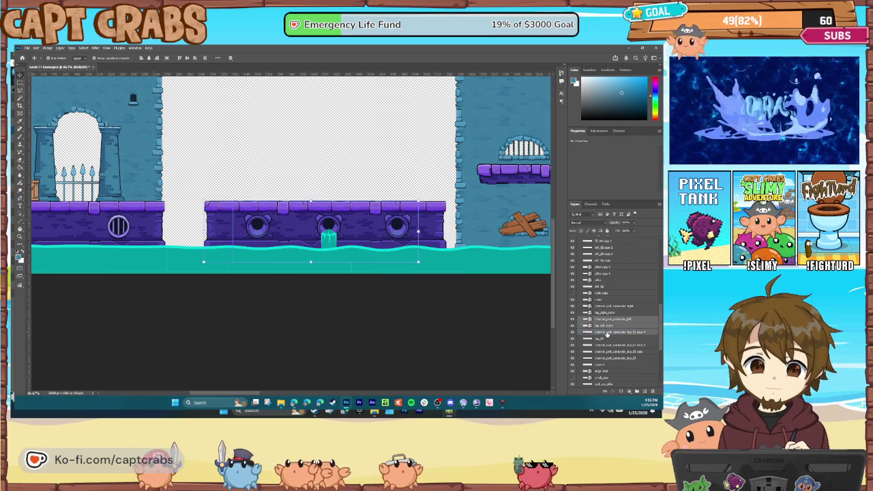
click(584, 332)
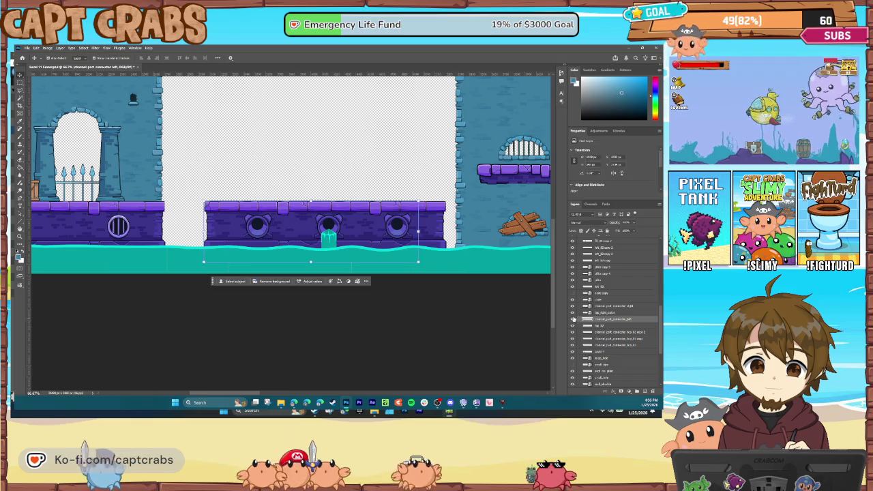
click(573, 313)
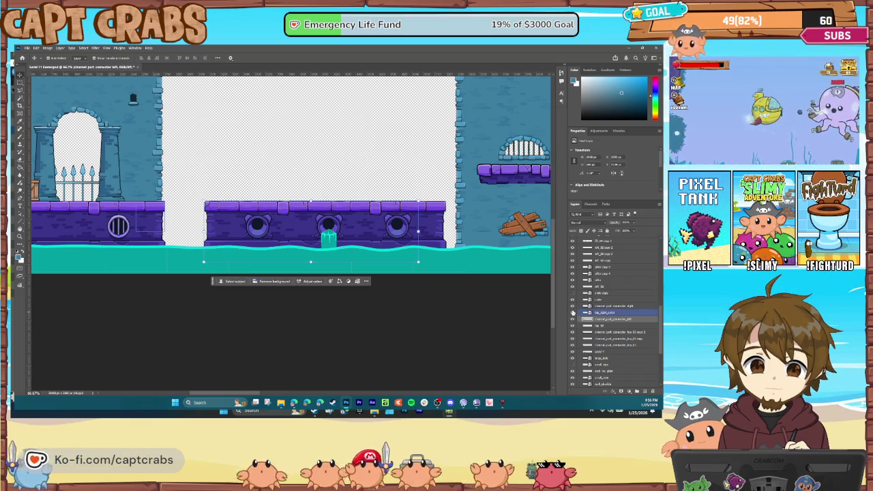
click(573, 306)
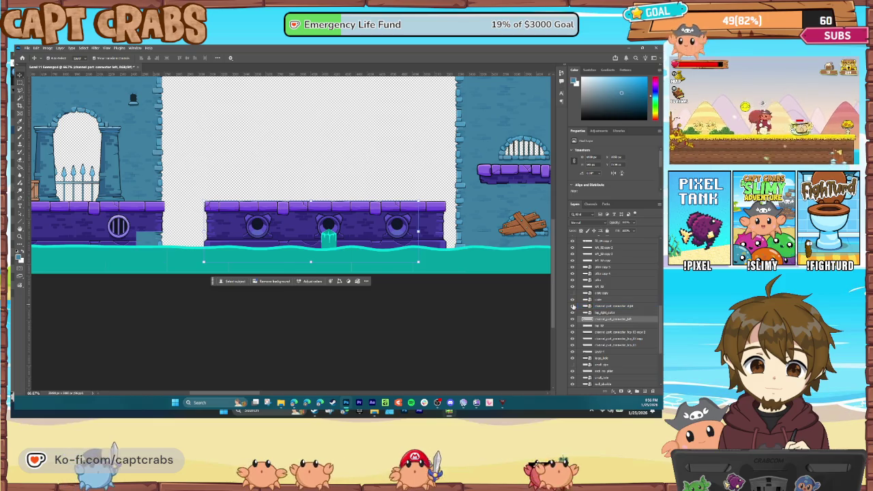
click(437, 214)
click(437, 214)
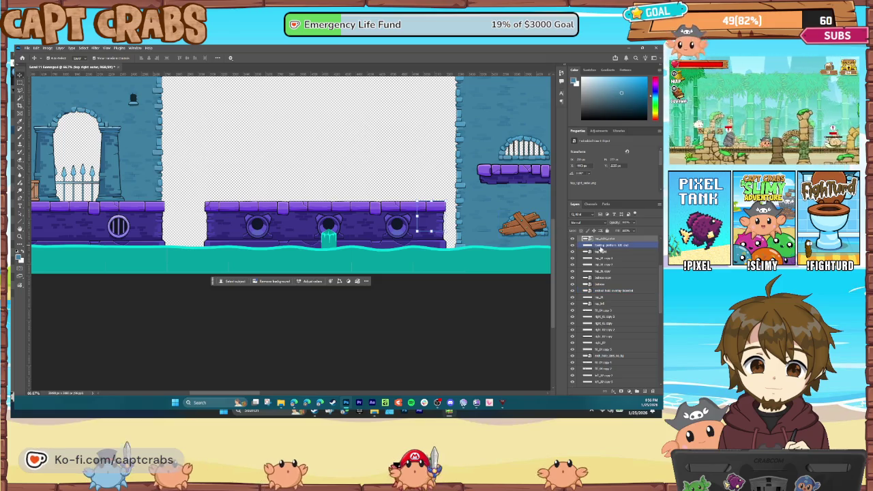
drag(601, 251, 601, 267)
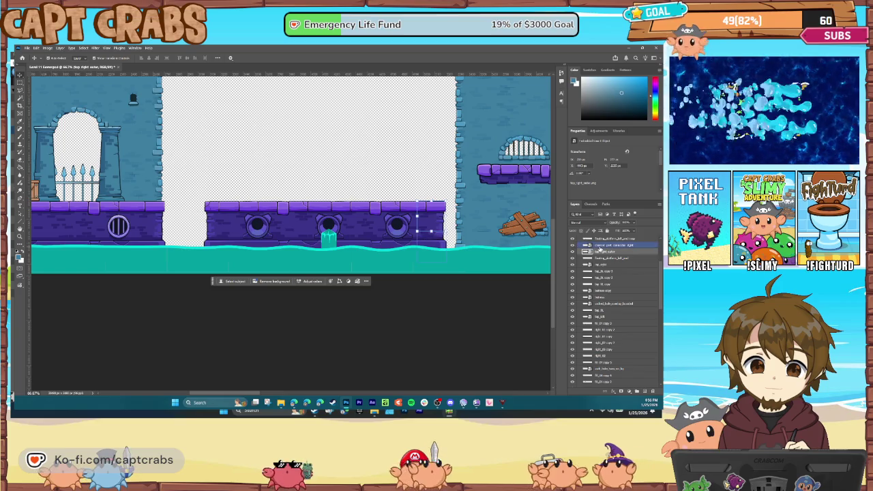
- Move the topmost layer down the stack into a new position among the platform layers
click(598, 248)
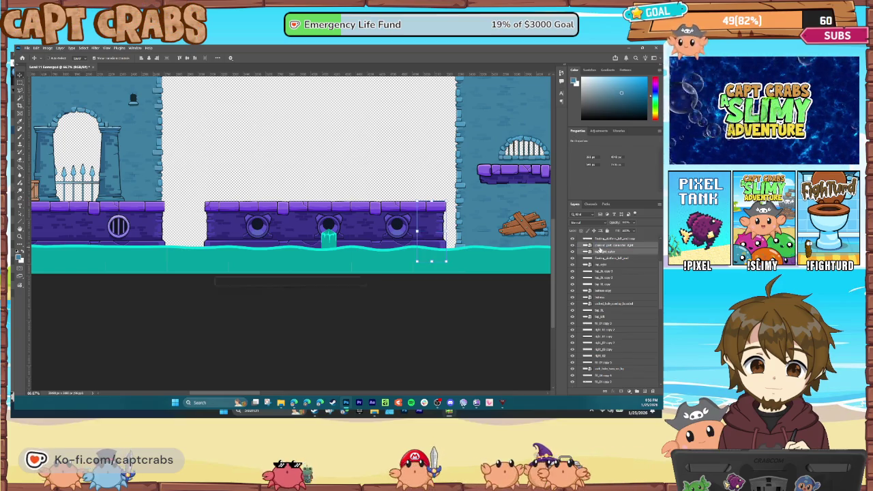
click(600, 252)
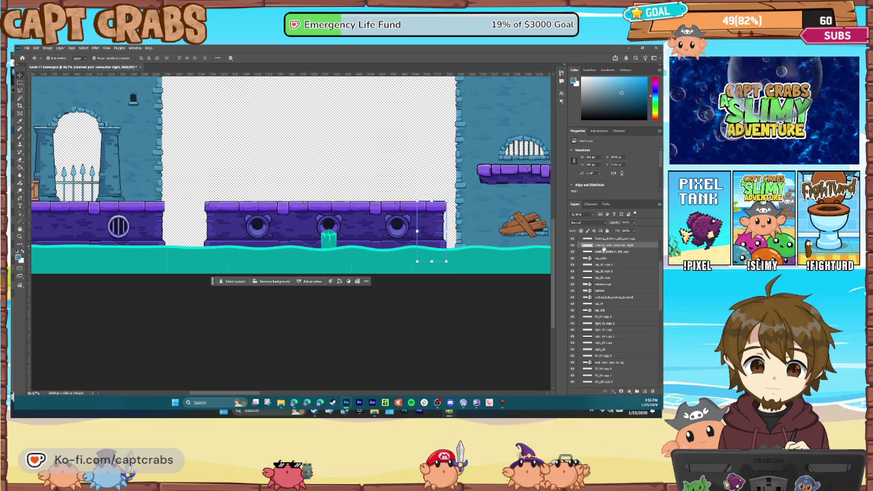
click(364, 232)
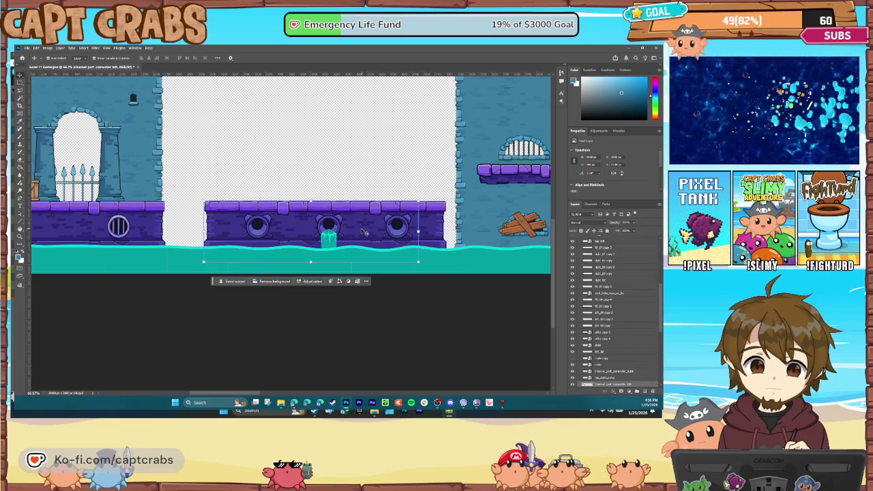
click(607, 326)
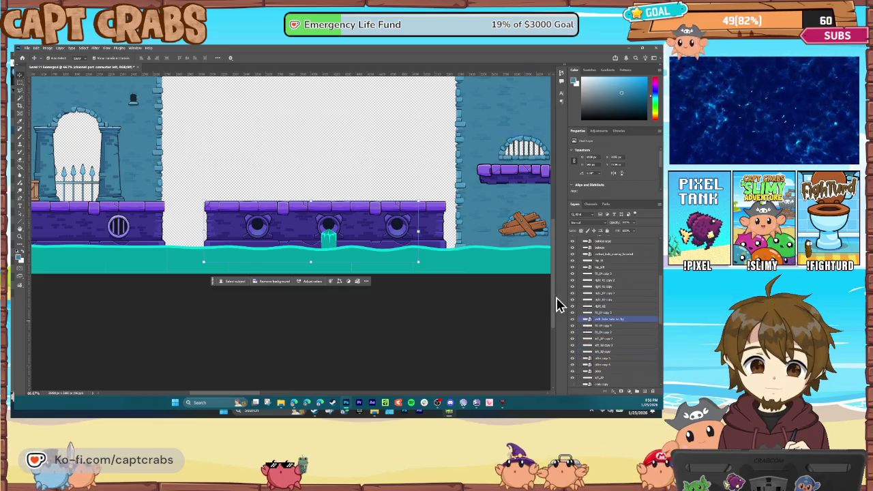
scroll(607, 314, up, 3)
click(612, 239)
mouse_move(613, 239)
mouse_down()
mouse_move(619, 369)
mouse_move(609, 288)
mouse_up()
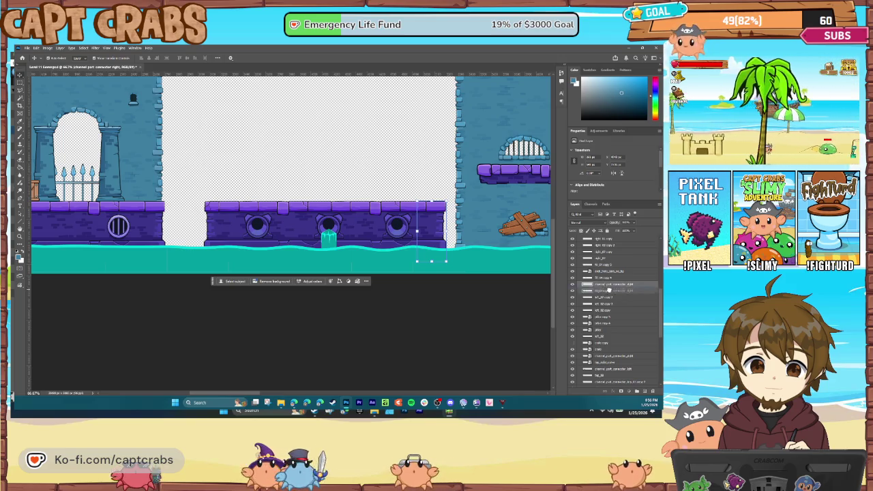
mouse_move(609, 295)
mouse_down()
mouse_move(621, 369)
mouse_move(573, 370)
mouse_up()
- Make sure the middle platform's brick top layer is visible, then bring up options for the wall layer
click(573, 368)
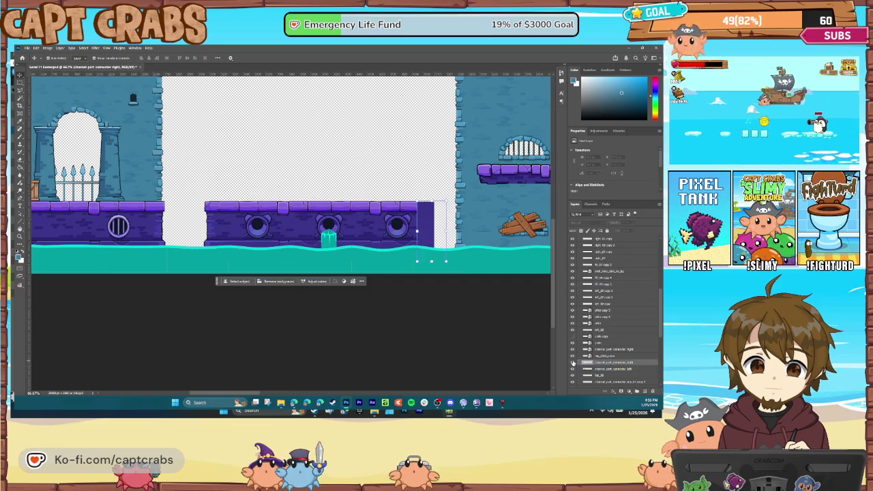
click(611, 369)
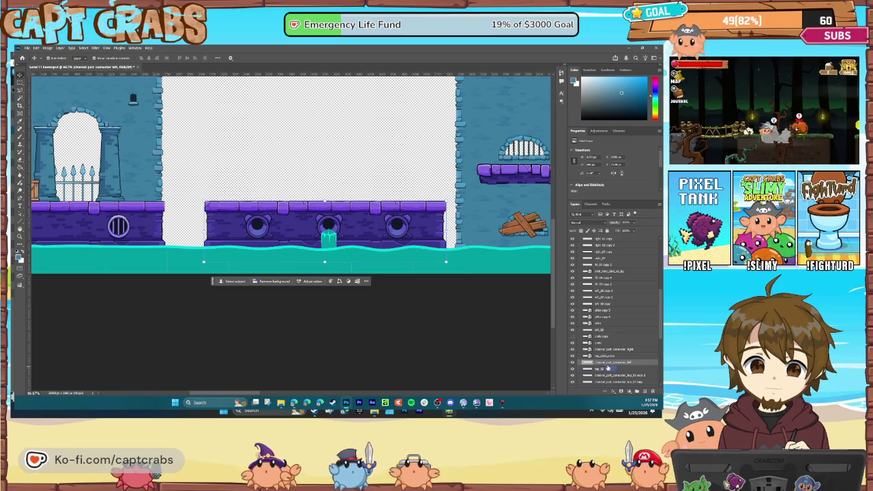
click(573, 367)
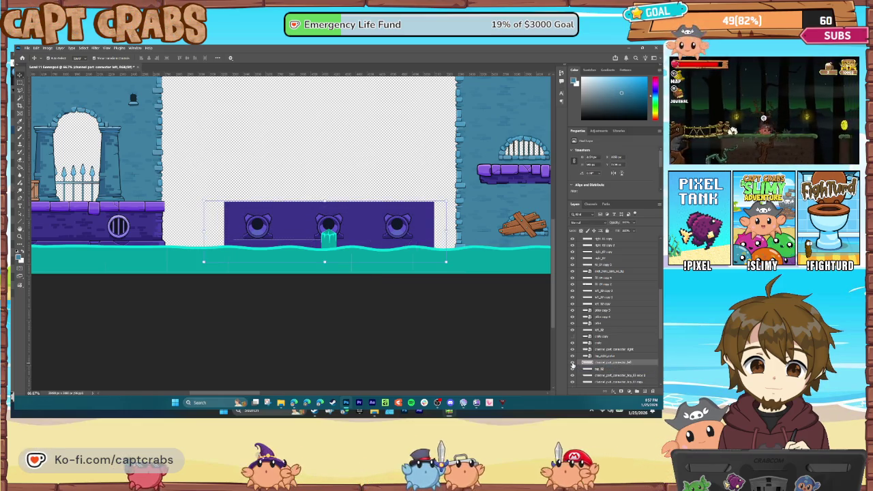
click(573, 366)
scroll(321, 380, right, 5)
right_click(611, 363)
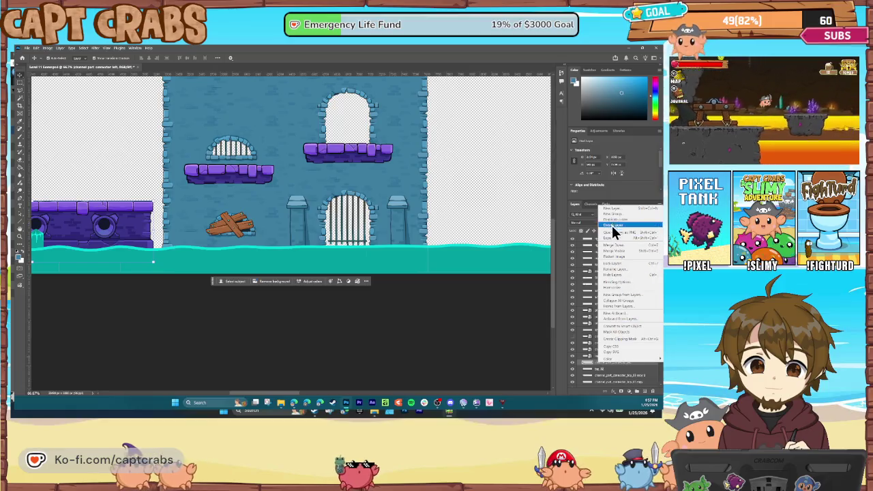
- Duplicate the purple brick wall layer and align the copy against the central blue wall's right side
click(611, 229)
key(Return)
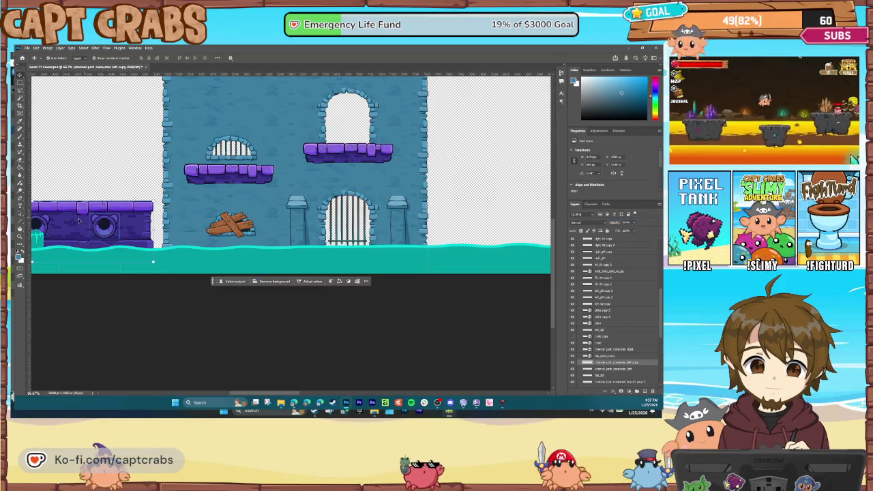
drag(81, 221, 442, 233)
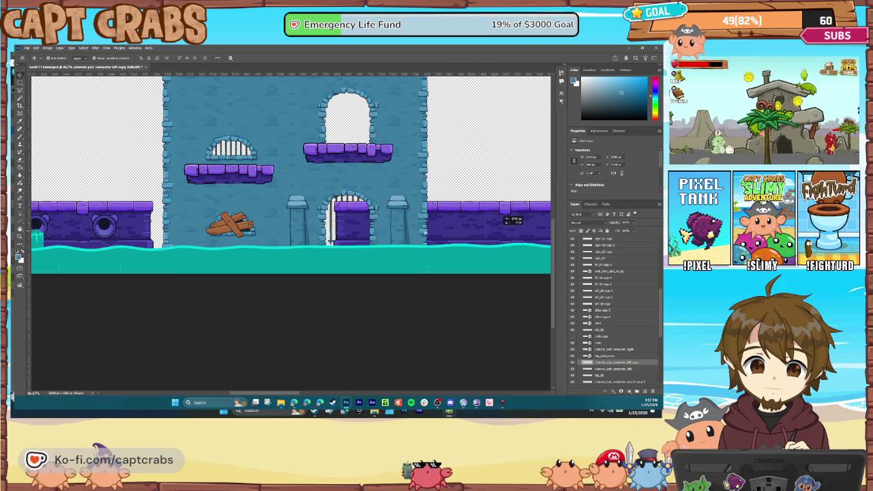
drag(359, 229, 498, 234)
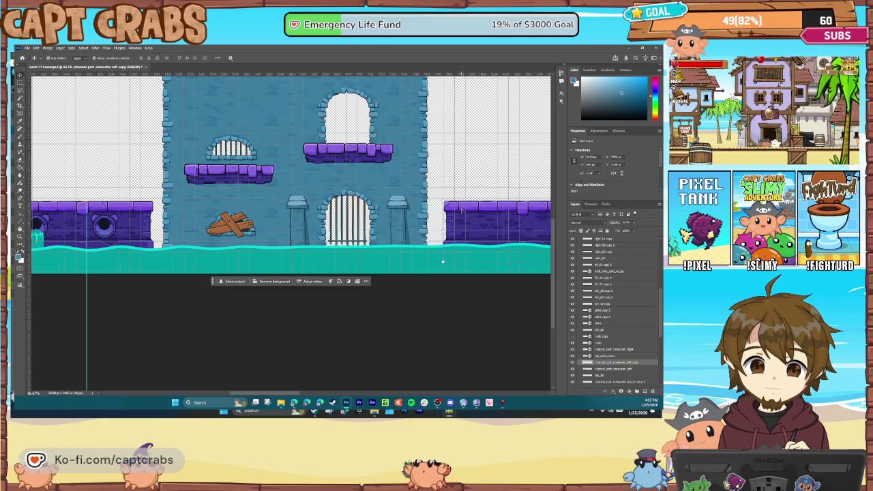
drag(460, 219, 457, 217)
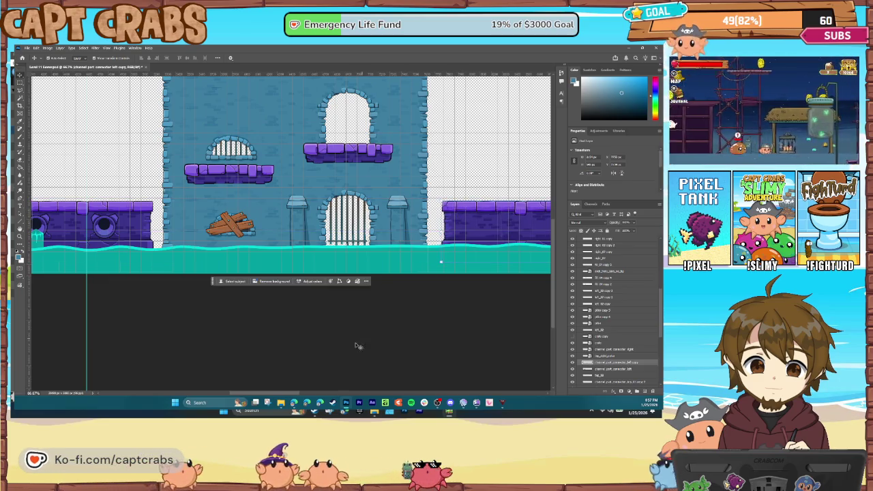
- Save the Level 11 Sewer document
mouse_move(279, 393)
mouse_down()
mouse_move(319, 393)
mouse_move(306, 394)
mouse_up()
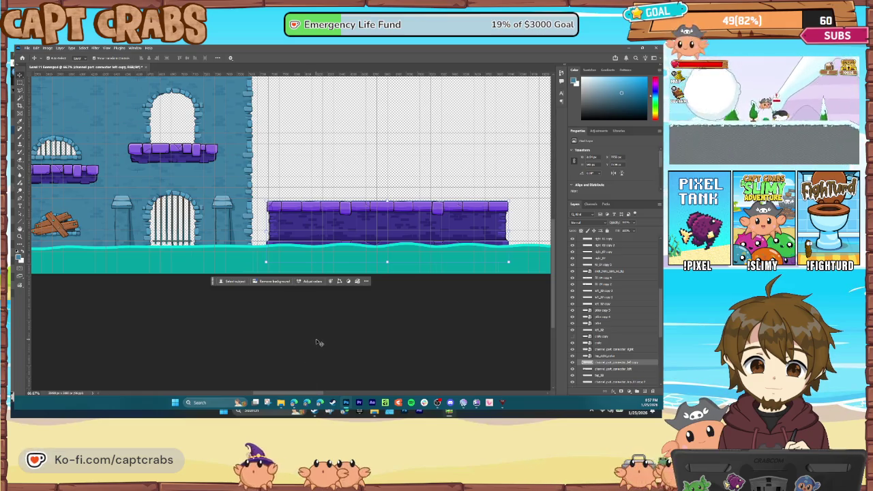
mouse_move(288, 394)
mouse_down()
mouse_move(459, 394)
mouse_move(242, 393)
mouse_move(267, 388)
mouse_up()
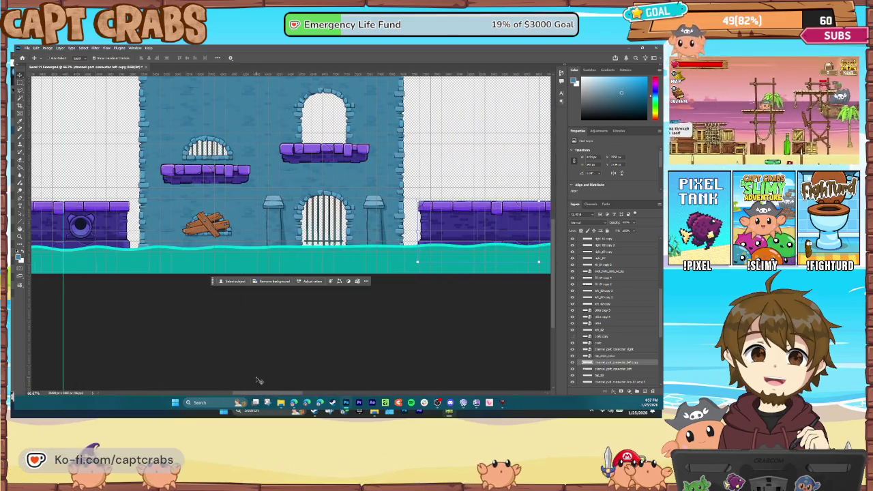
key(ctrl+s)
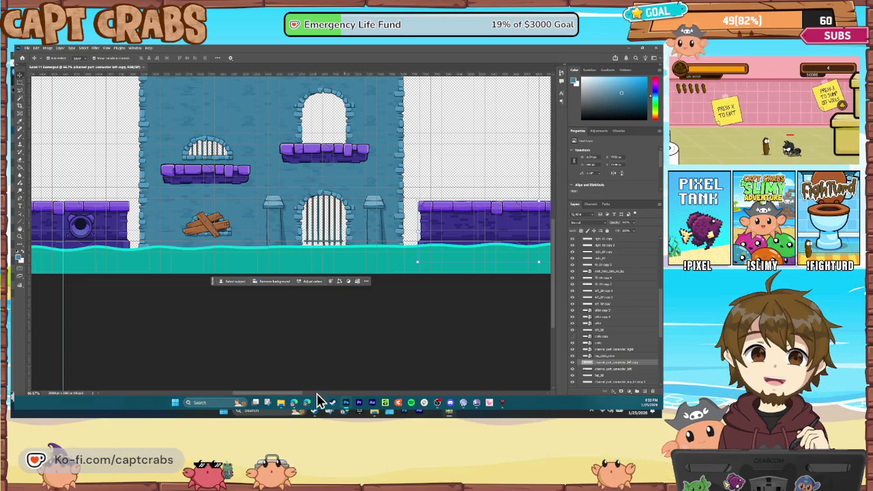
- Scroll the canvas right to view the end of the sewer artwork
drag(295, 395, 353, 402)
- Duplicate the purple brick platform layer and drag the copy right to lengthen the ledge
right_click(600, 368)
click(622, 220)
key(Return)
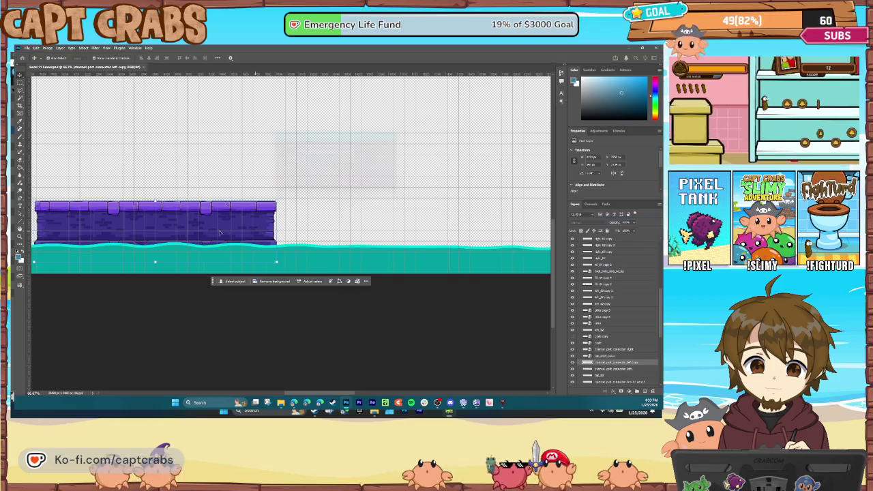
drag(137, 217, 395, 230)
mouse_move(321, 394)
mouse_down()
mouse_move(477, 396)
mouse_move(201, 393)
mouse_move(272, 389)
mouse_up()
- Select the topmost layer and shift it into position on the canvas
click(386, 128)
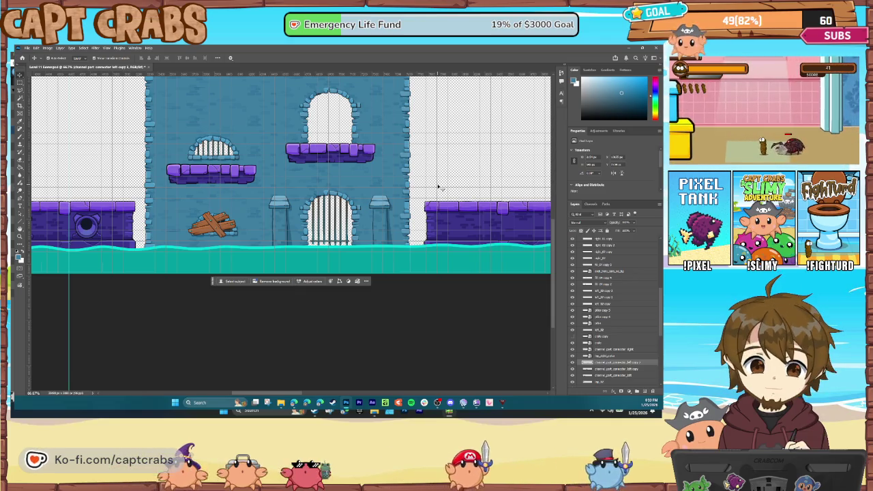
scroll(157, 255, up, 1)
scroll(156, 255, up, 2)
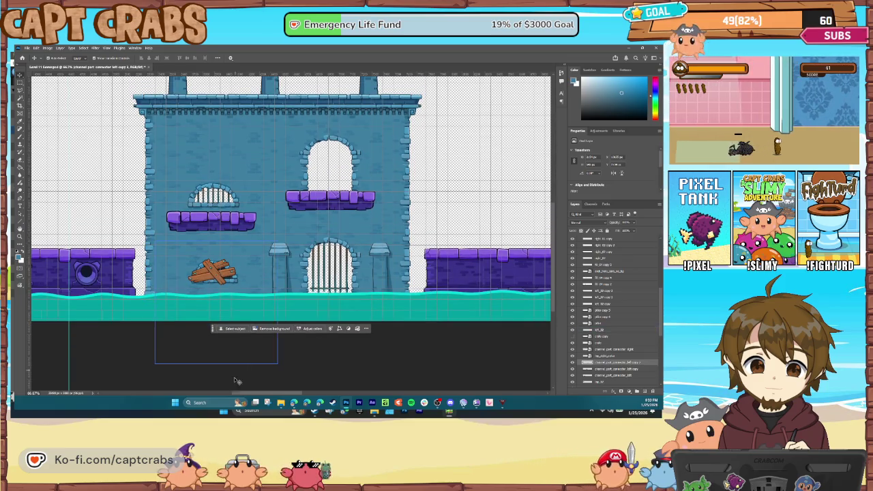
drag(253, 399, 183, 396)
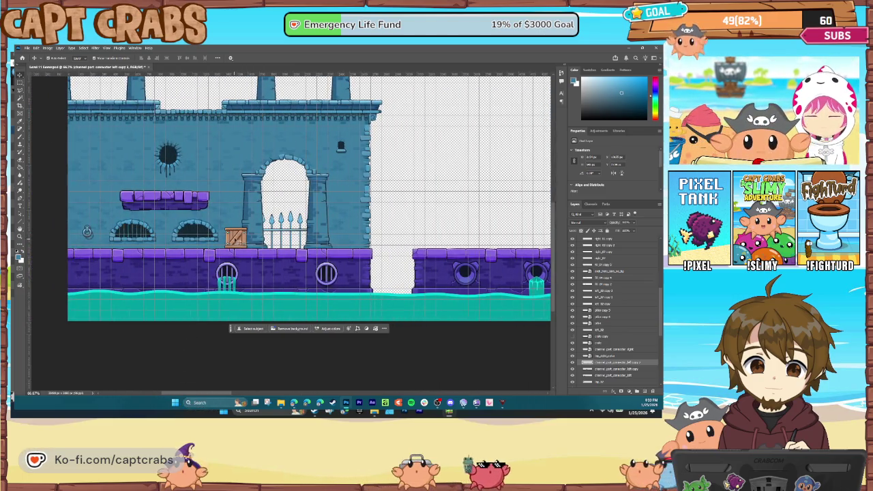
- Make the wooden crate beside the gate slightly taller and wider, then commit the transform
click(235, 237)
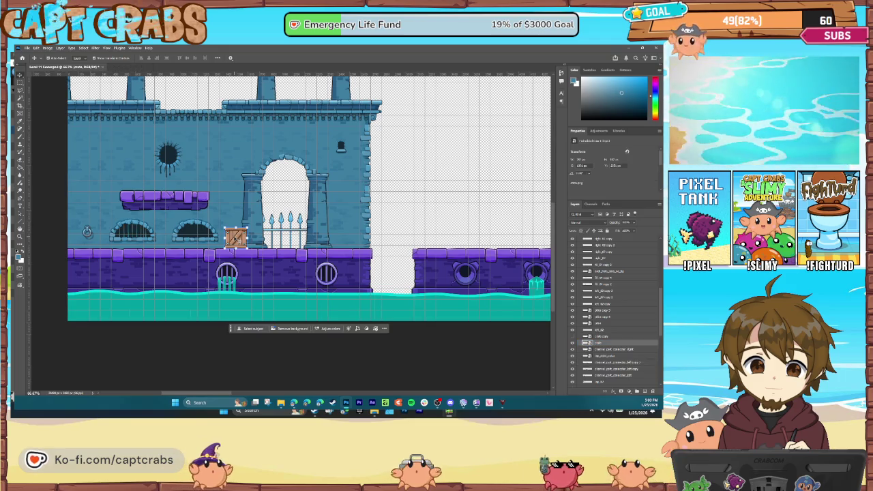
scroll(238, 240, up, 4)
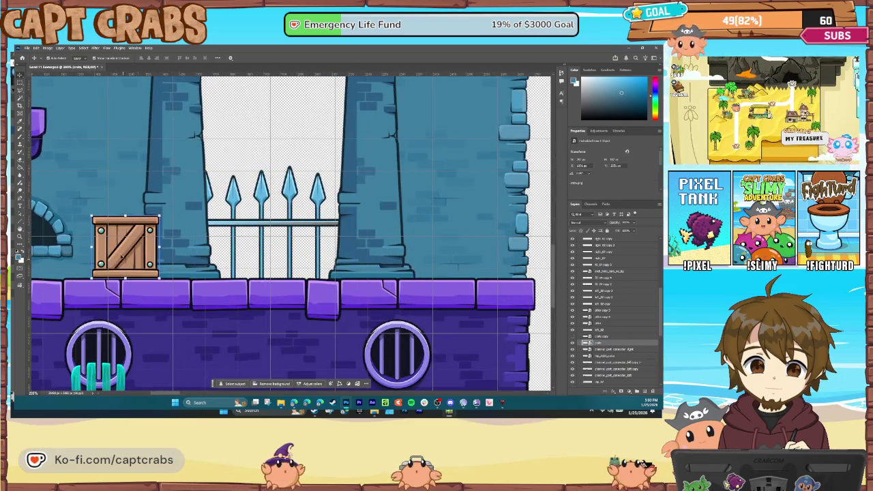
drag(125, 217, 126, 213)
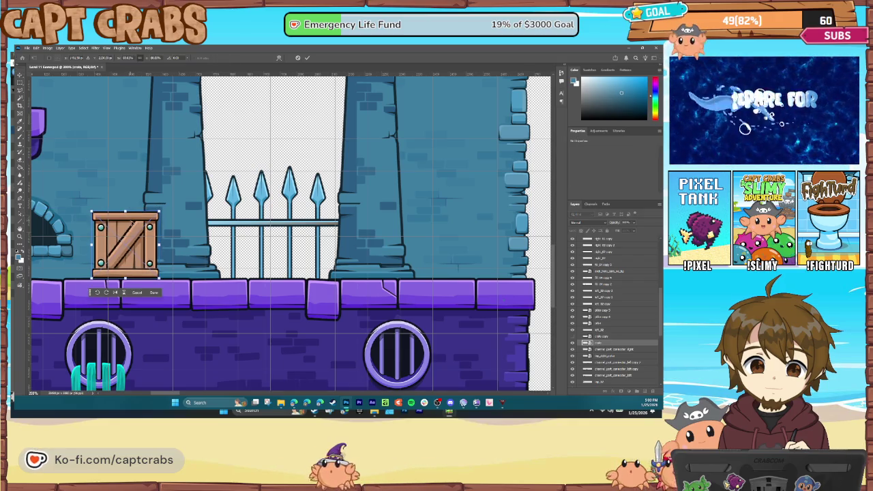
mouse_move(159, 245)
mouse_down()
mouse_move(163, 254)
mouse_move(166, 246)
mouse_up()
key(Return)
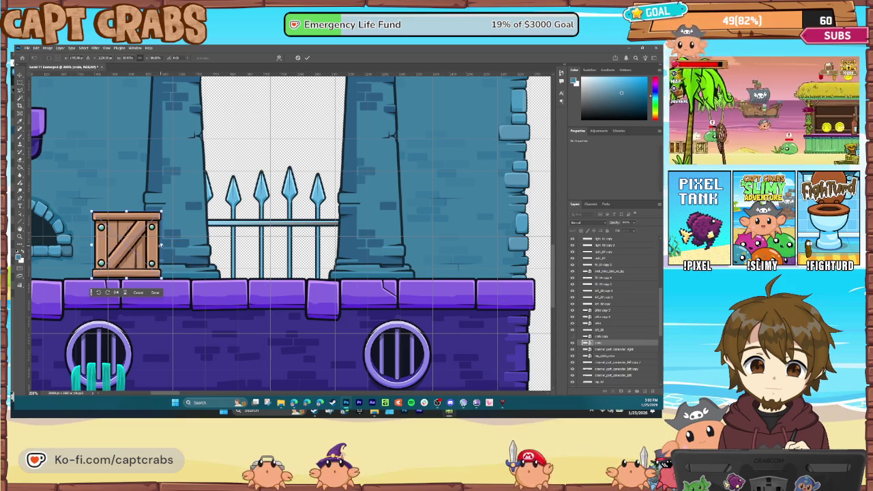
- Zoom out to the whole level and begin a rectangular selection from the canvas's top-left
key(ctrl+minus)
key(ctrl+minus)
key(ctrl+minus)
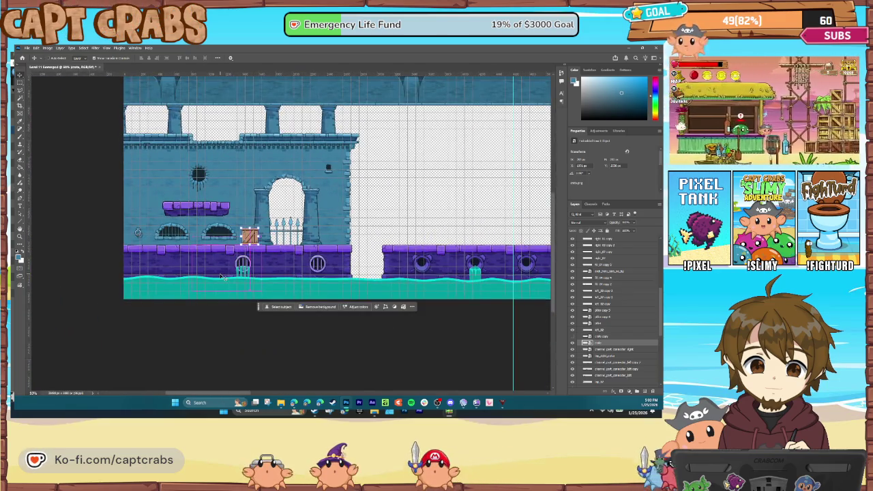
key(ctrl+minus)
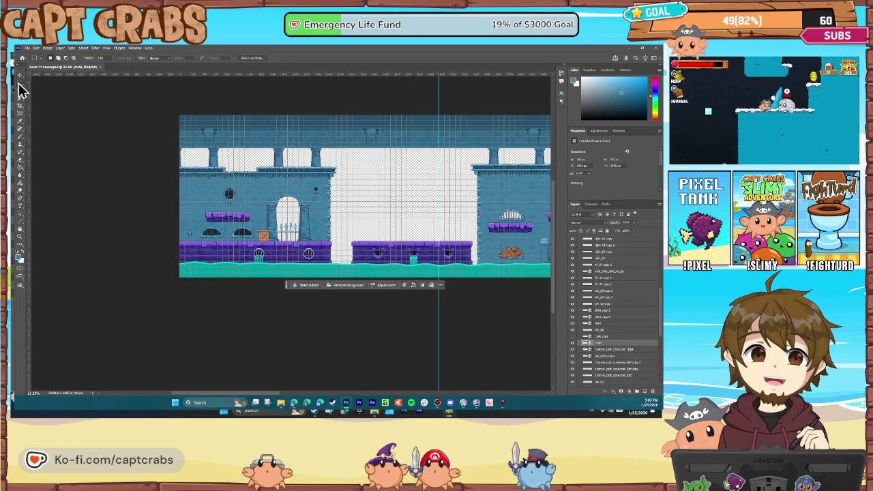
key(m)
mouse_move(180, 116)
mouse_down()
mouse_move(347, 204)
mouse_move(415, 285)
mouse_move(448, 293)
mouse_move(439, 300)
mouse_up()
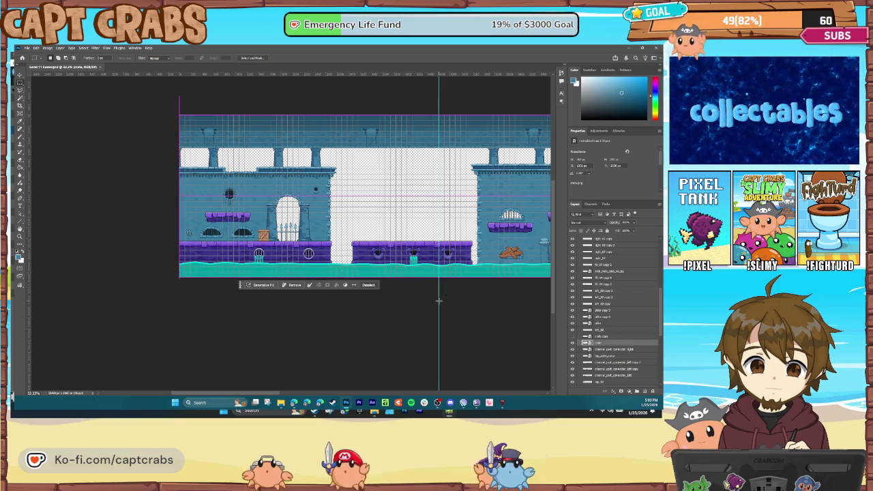
- Narrow the canvas to the level's left section with Canvas Size
click(49, 48)
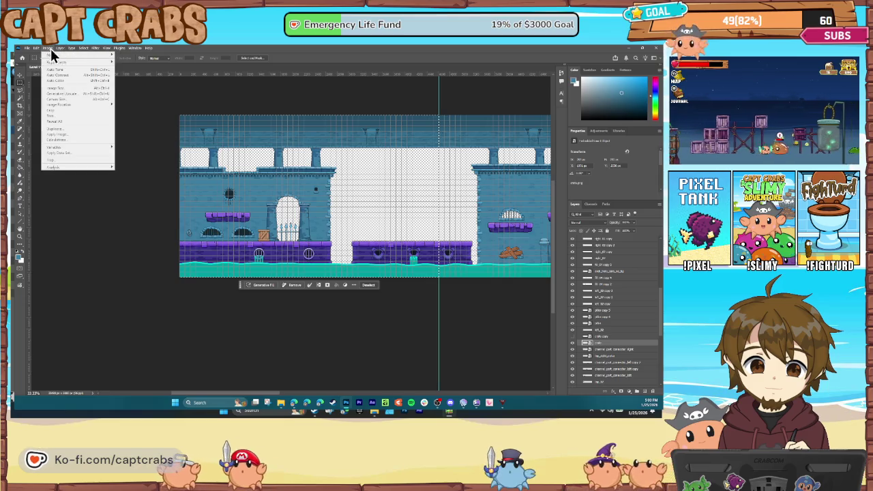
click(63, 101)
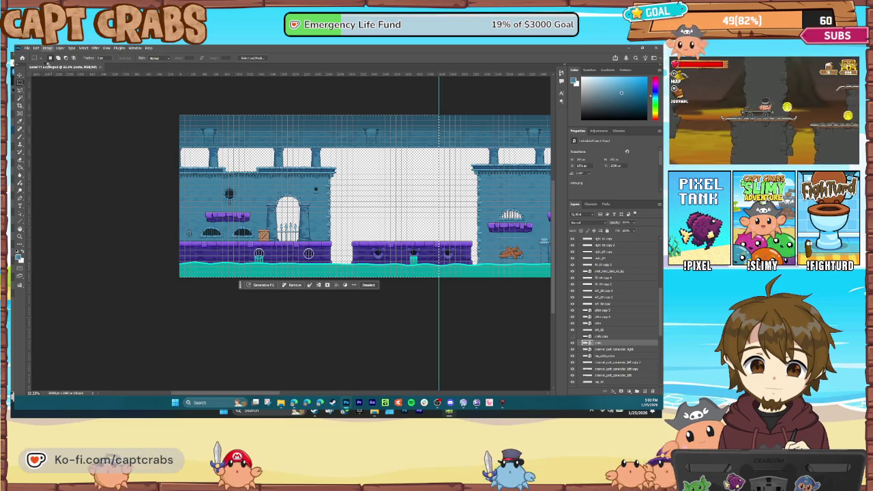
key(Return)
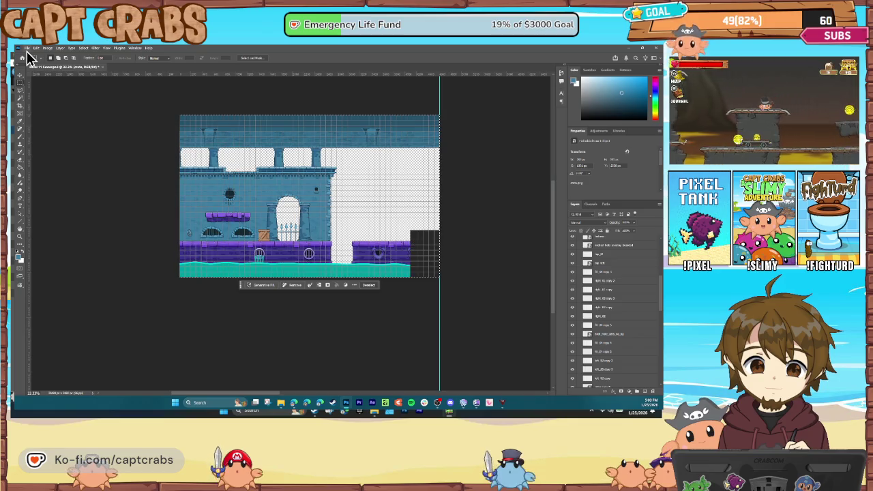
- Quick-export a PNG over Level 11 Sewer GG 1, then restore the full canvas
click(27, 48)
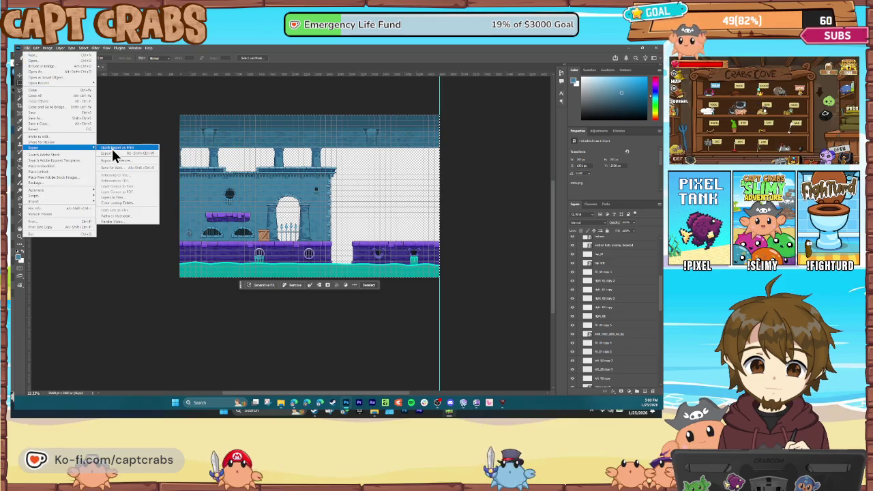
click(111, 148)
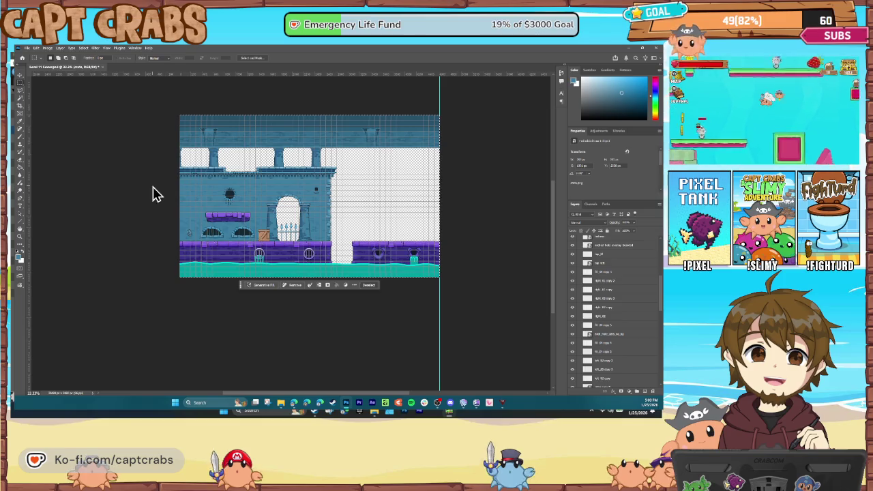
scroll(168, 248, down, 10)
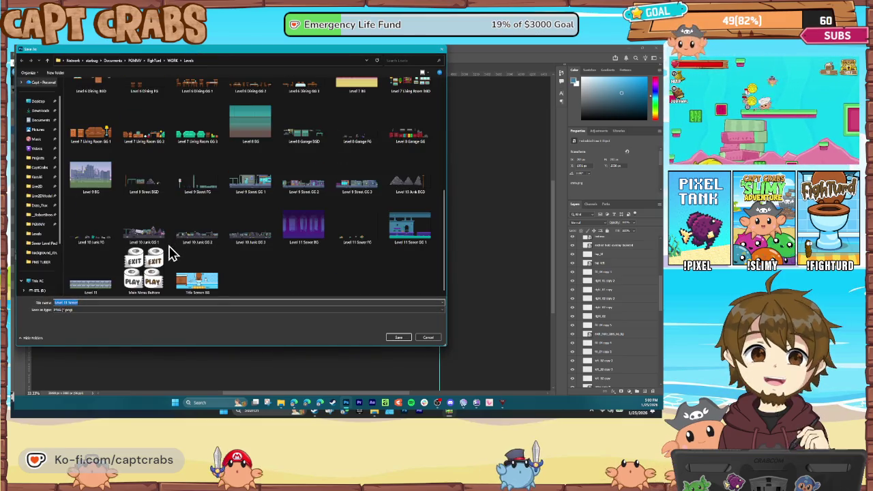
click(411, 232)
double_click(405, 235)
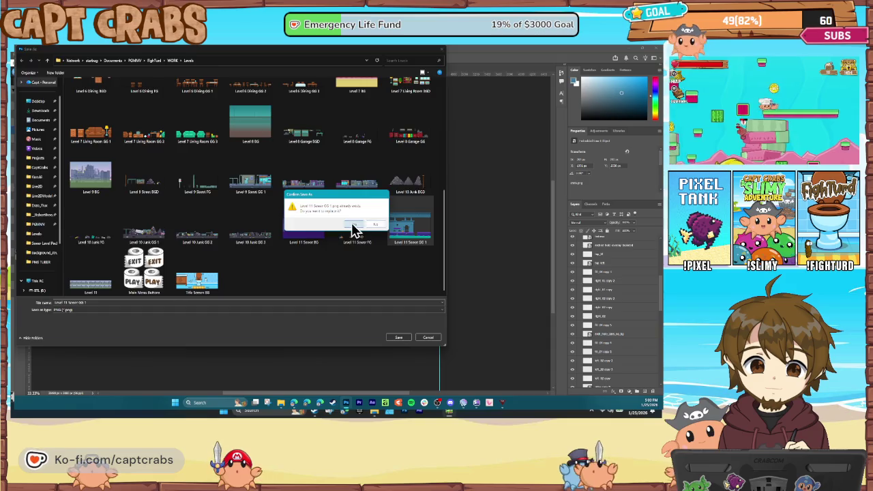
click(351, 223)
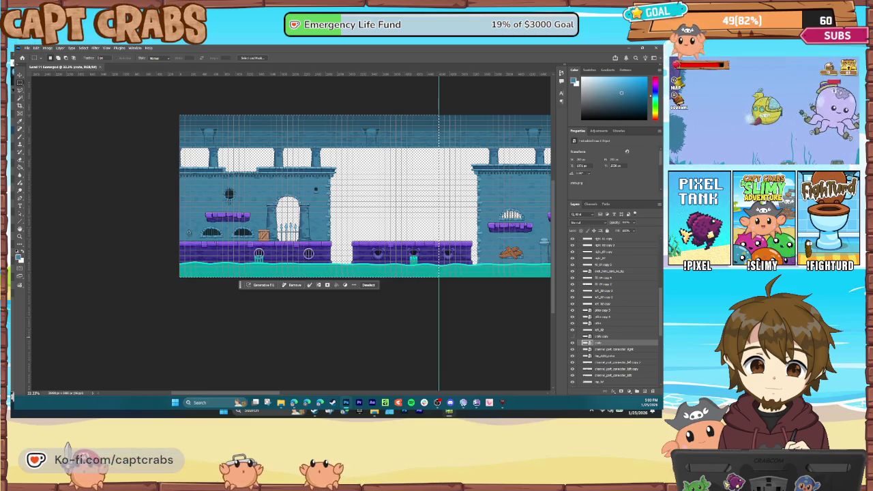
key(ctrl+d)
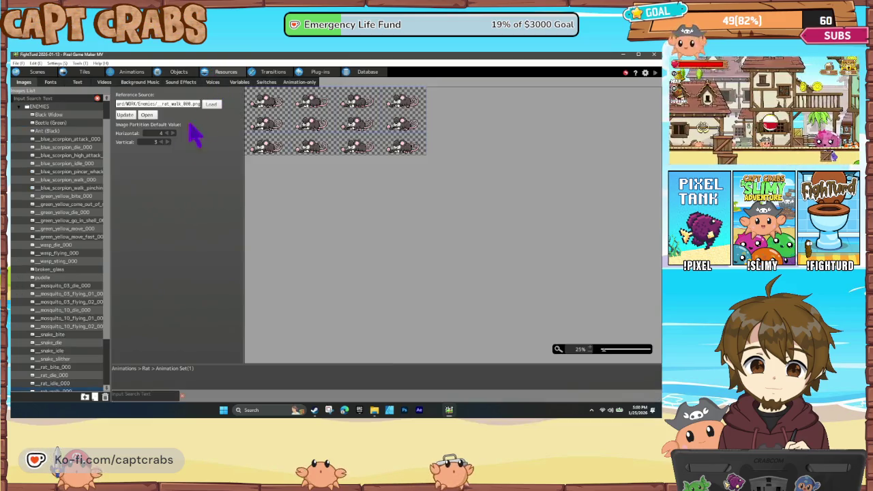
- Update the Level 11 Sewer GG 1 image in the LEVELS folder and return to the sewer scene
scroll(51, 172, up, 2)
click(26, 131)
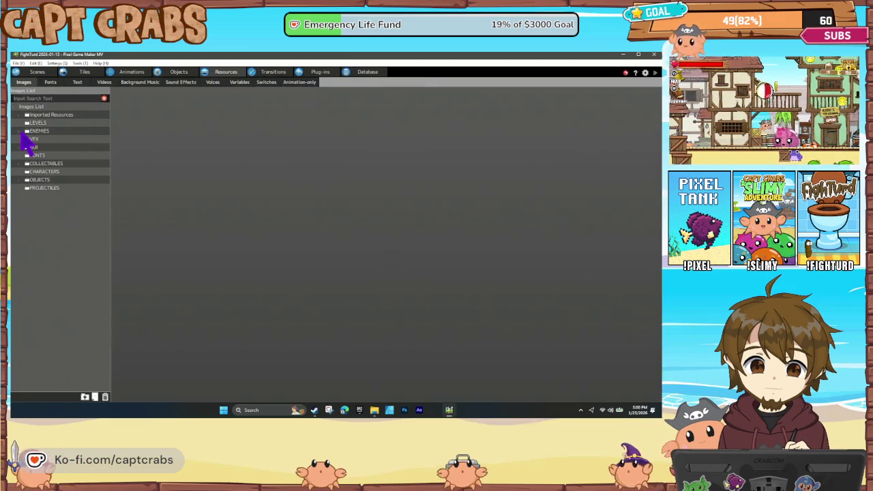
click(18, 123)
scroll(82, 272, down, 10)
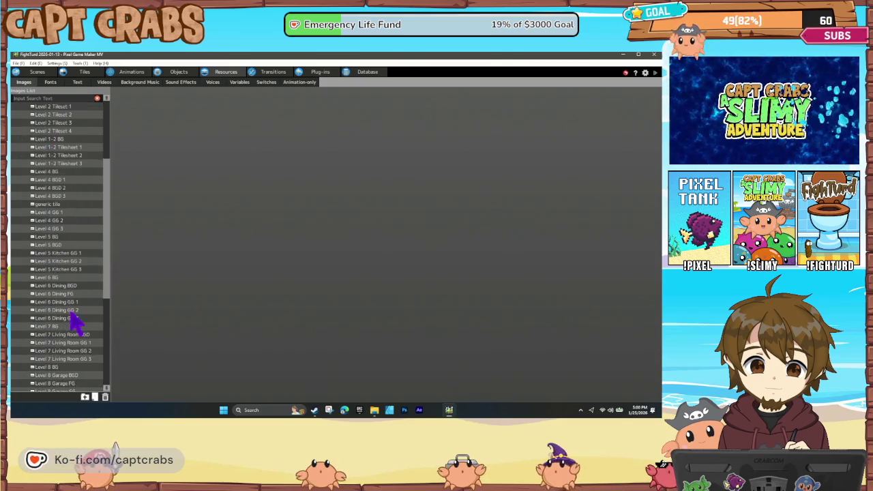
scroll(89, 338, down, 5)
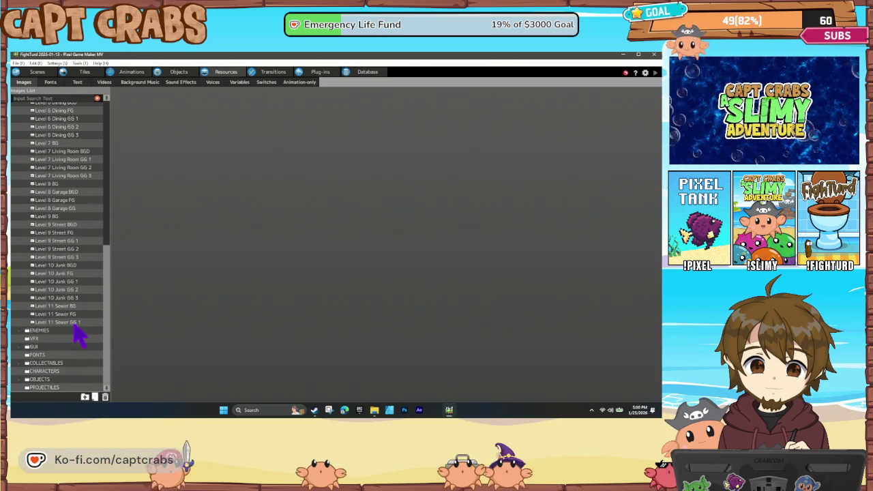
click(75, 323)
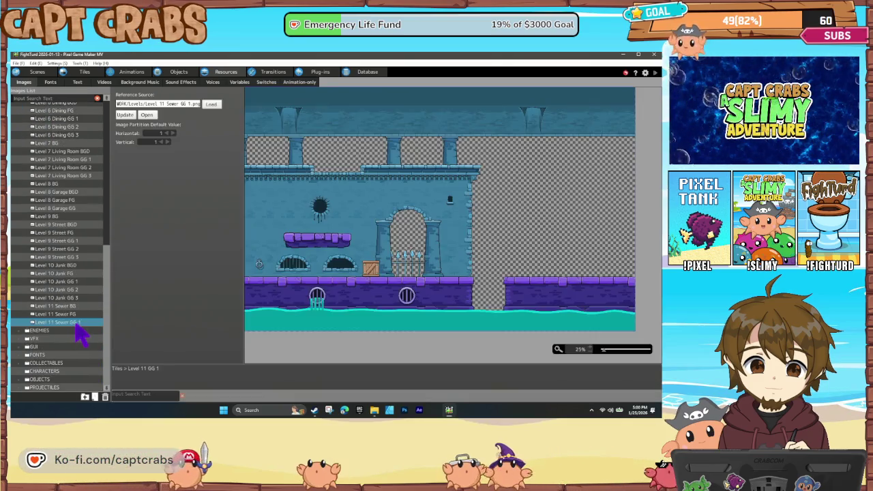
click(131, 116)
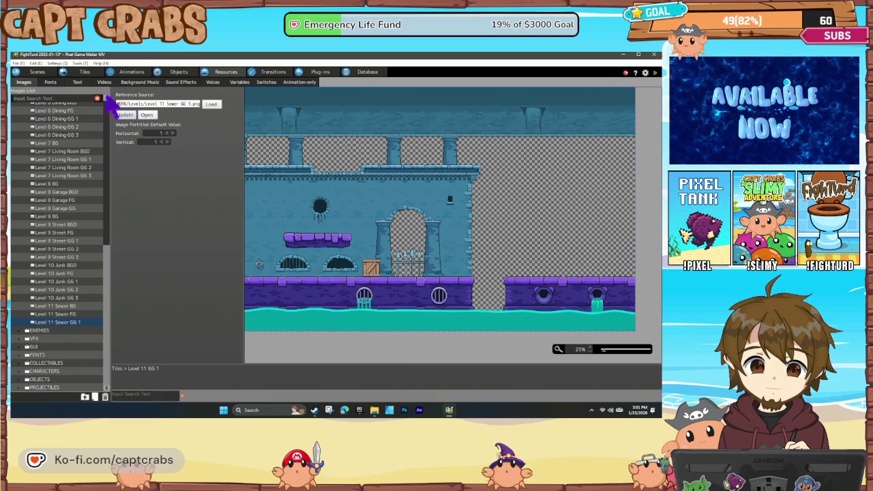
click(85, 72)
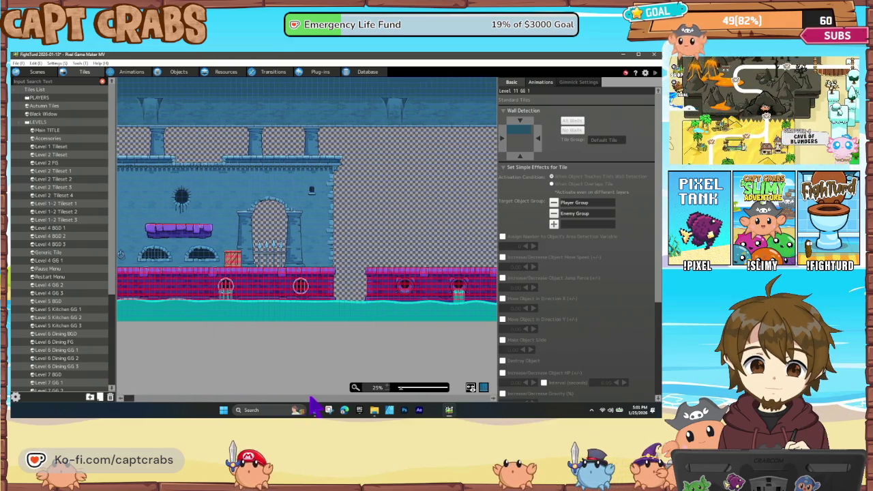
click(36, 72)
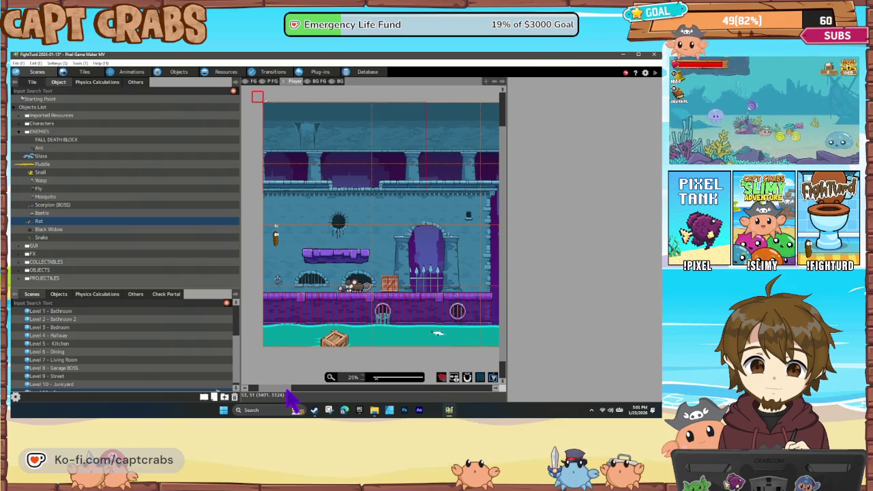
- Select the entire Level 11 GG 1 tile palette and paint it at the scene's top-left corner
click(34, 82)
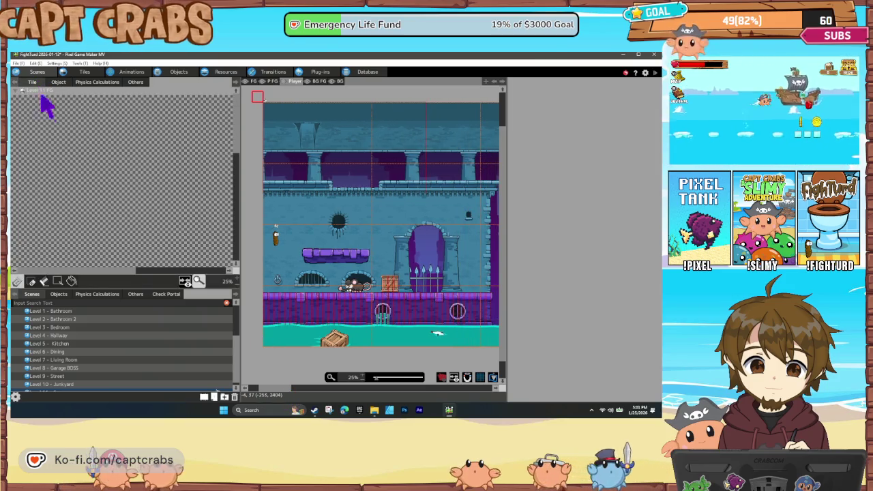
scroll(82, 210, down, 10)
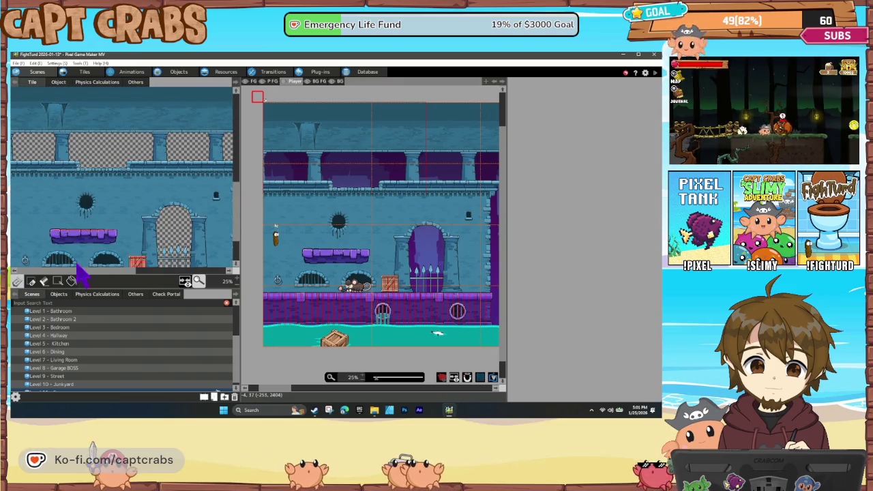
scroll(54, 156, up, 2)
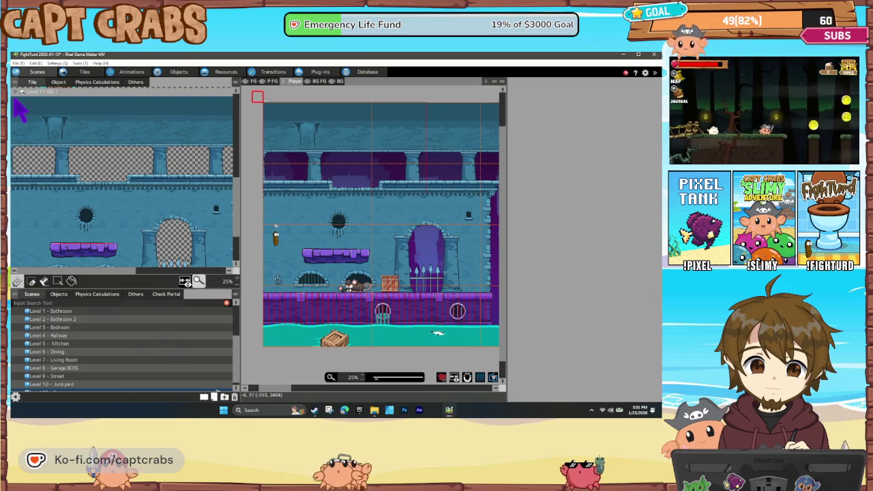
drag(19, 102, 232, 263)
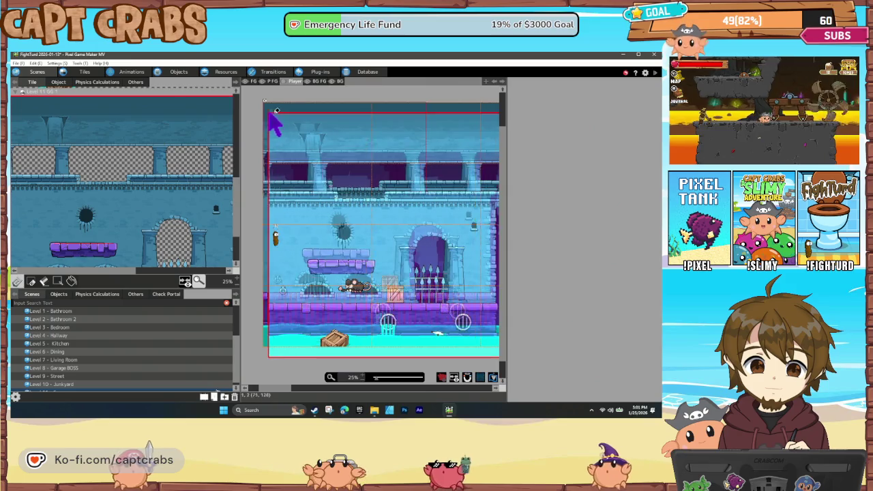
click(267, 109)
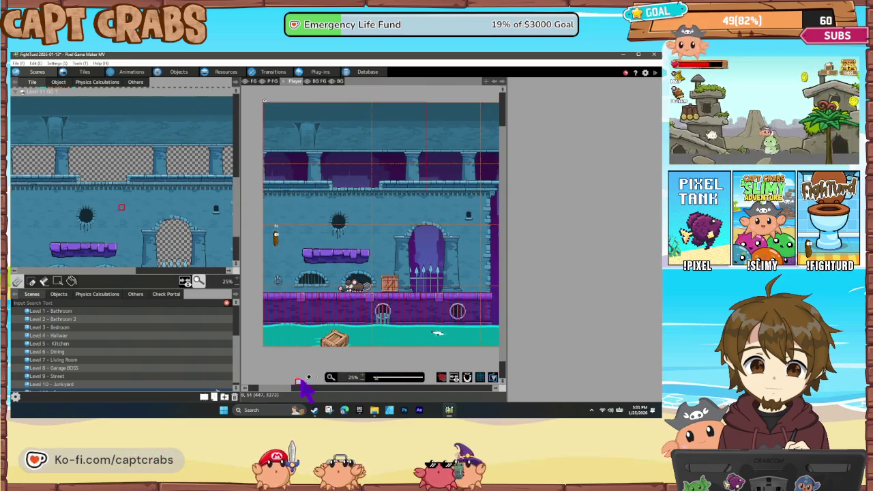
mouse_move(286, 387)
mouse_down()
mouse_move(312, 387)
mouse_move(280, 390)
mouse_move(267, 356)
mouse_up()
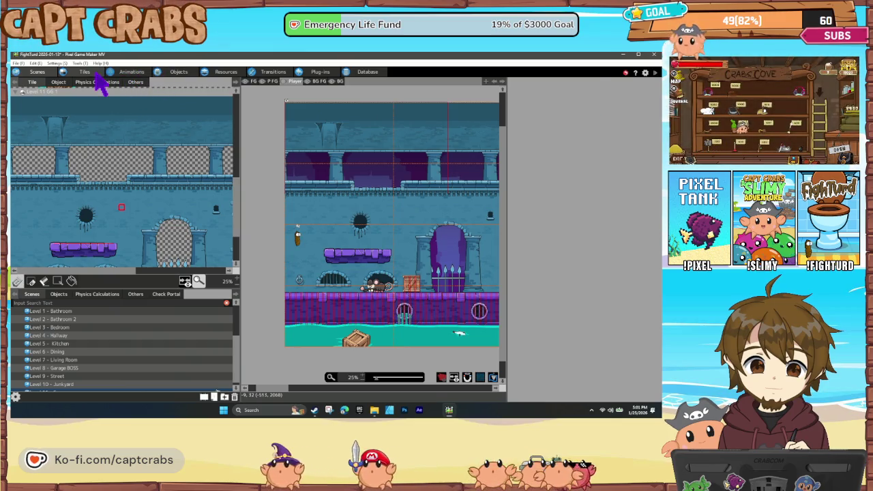
- Give Level 11 FG's top-left tile All Walls collision in the Turn Around group, then reopen the scene
click(85, 72)
scroll(72, 348, down, 10)
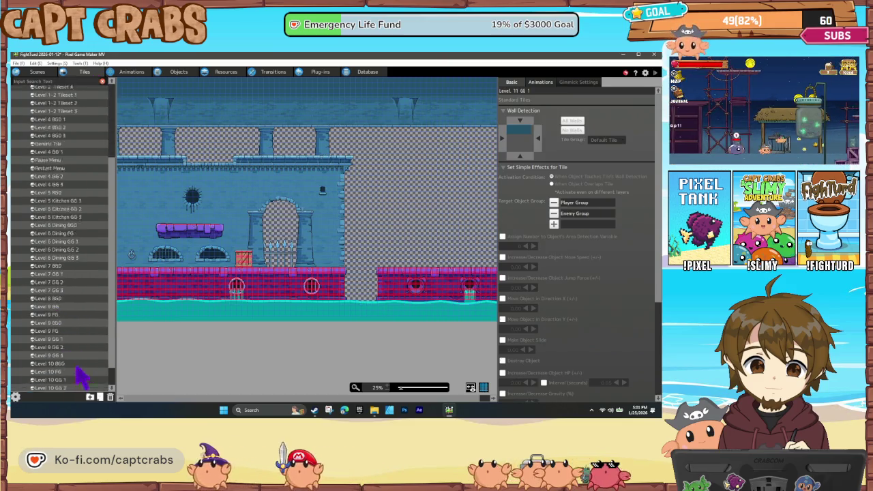
scroll(79, 374, down, 1)
click(79, 380)
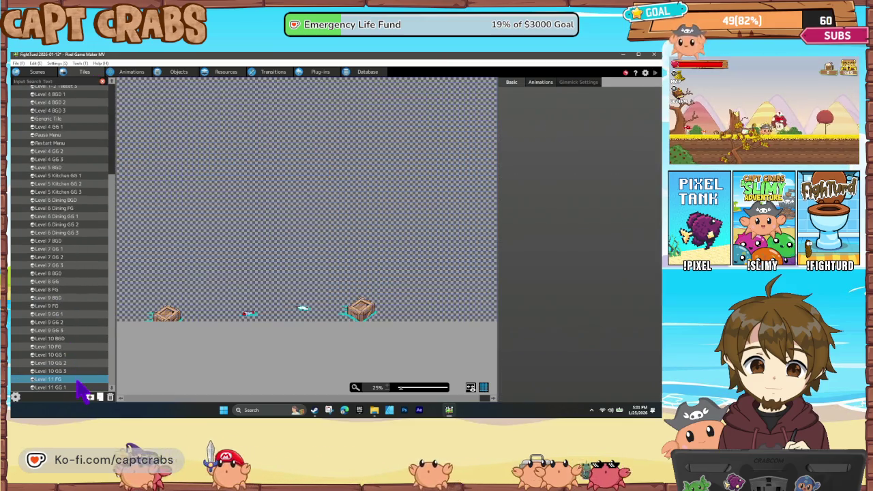
drag(152, 259, 189, 299)
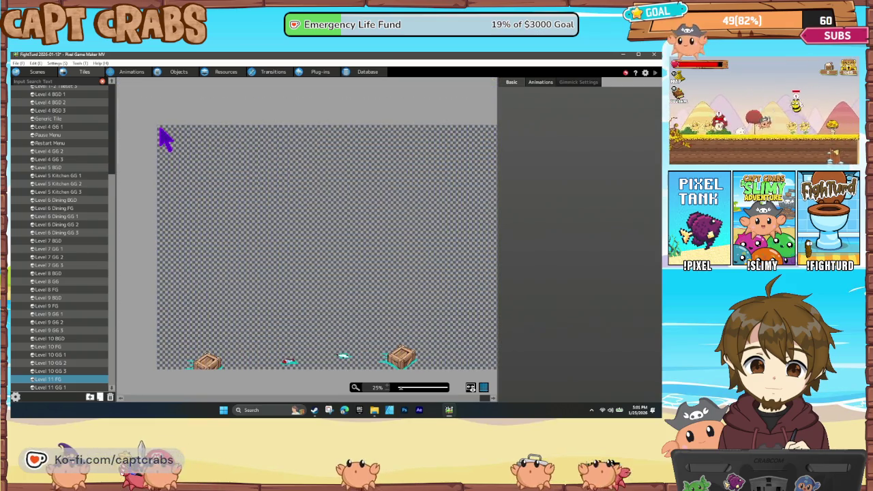
click(162, 131)
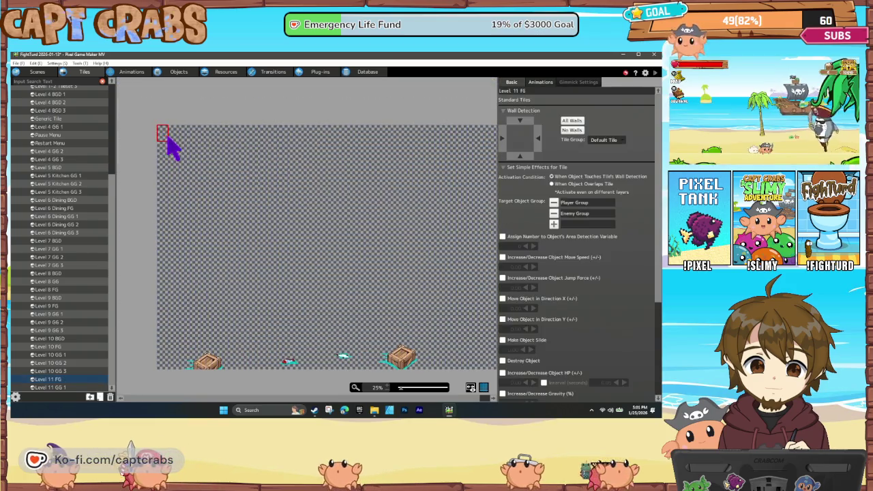
click(572, 121)
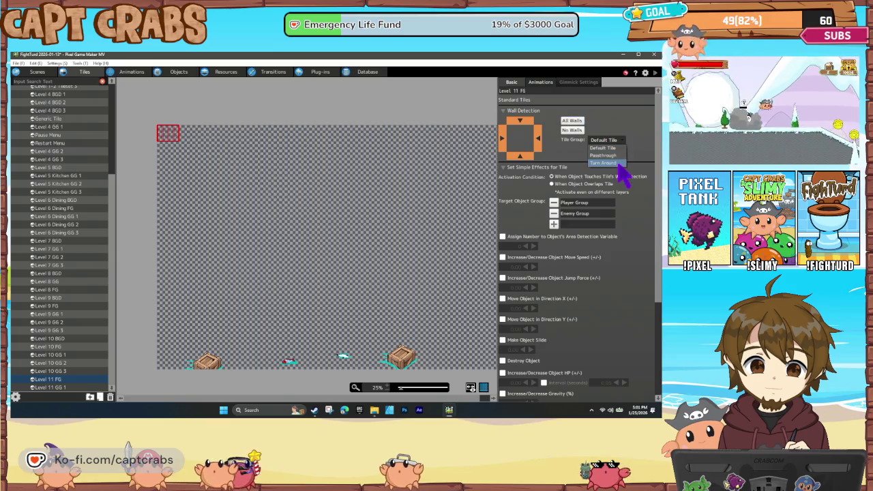
click(38, 74)
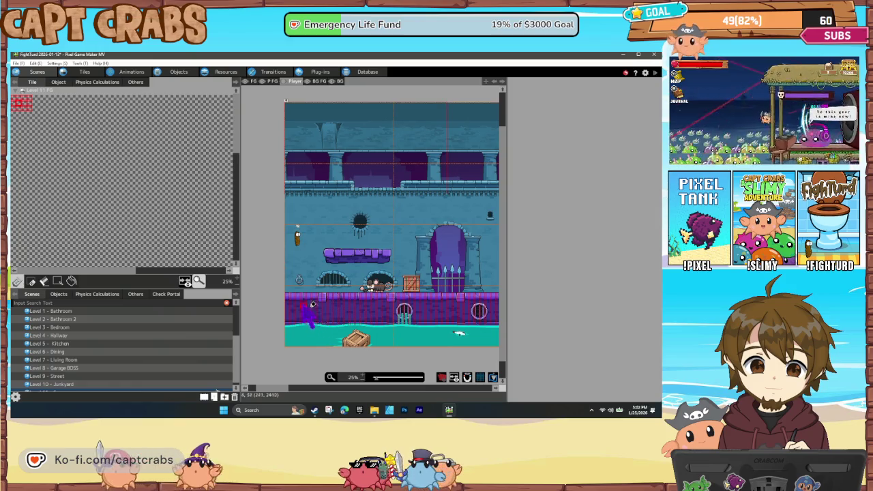
- Pan across the rest of the sewer level, then open the Level 9 - Street scene
drag(444, 342, 348, 341)
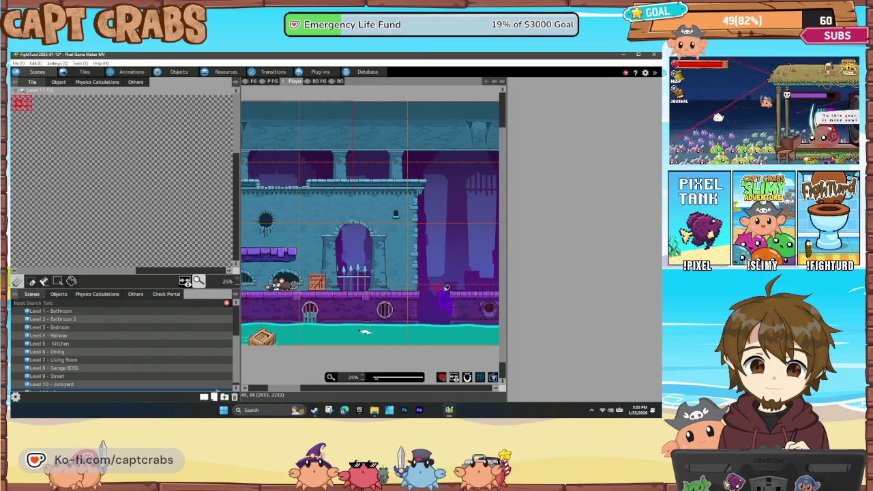
scroll(453, 286, right, 5)
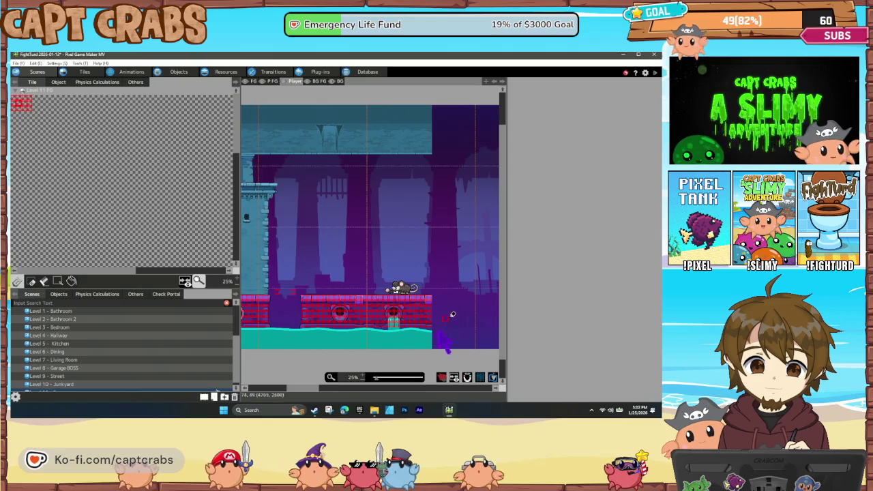
drag(289, 329, 322, 327)
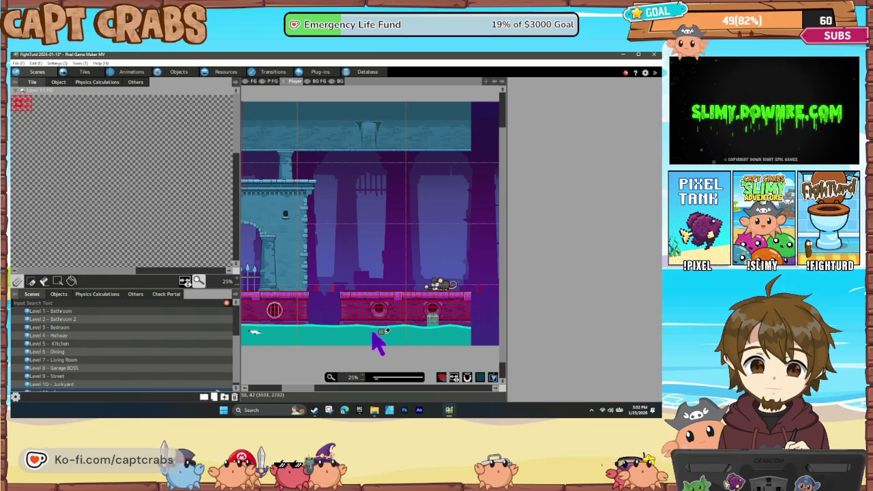
drag(279, 325, 372, 334)
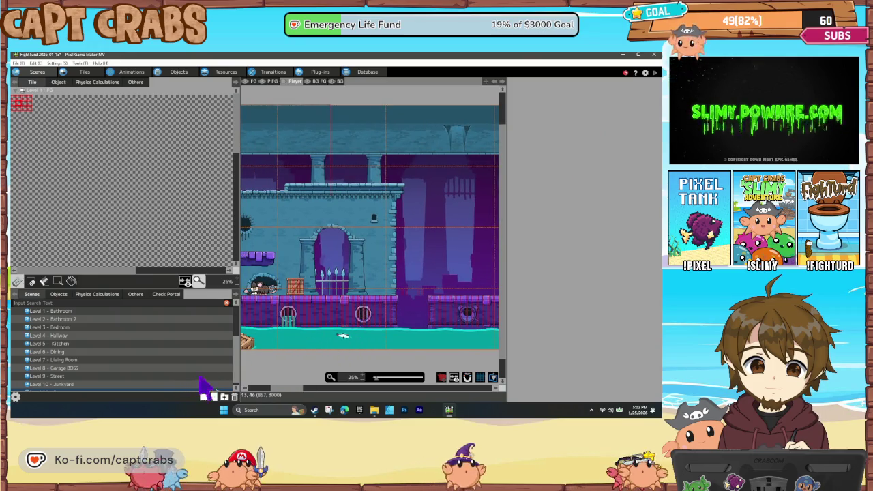
double_click(190, 376)
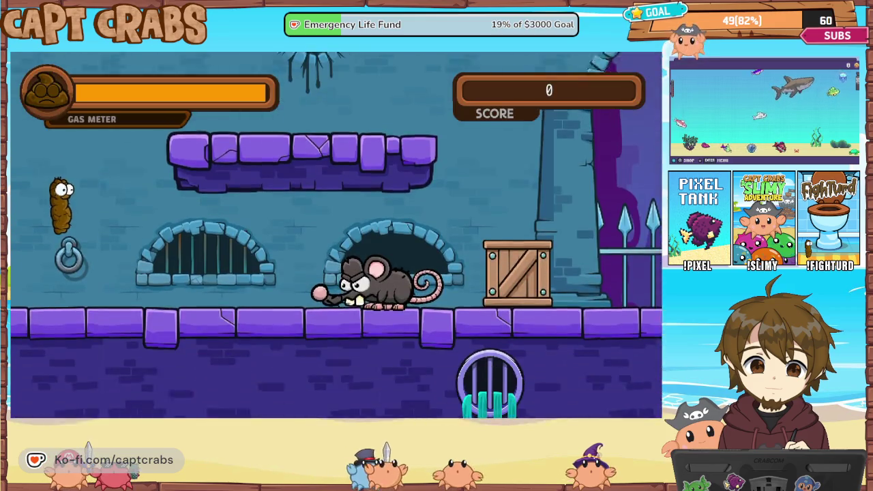
- Defeat the first rat on the sewer floor with gas clouds and a stomp
key(Right)
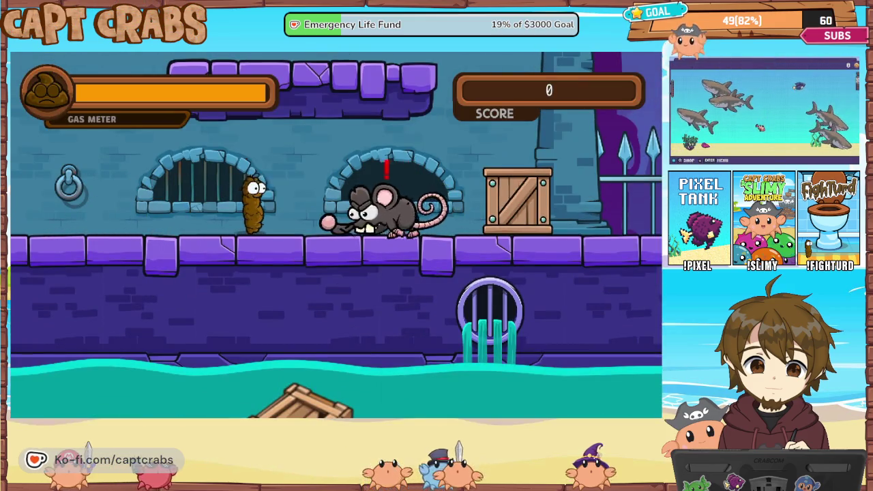
key(Left)
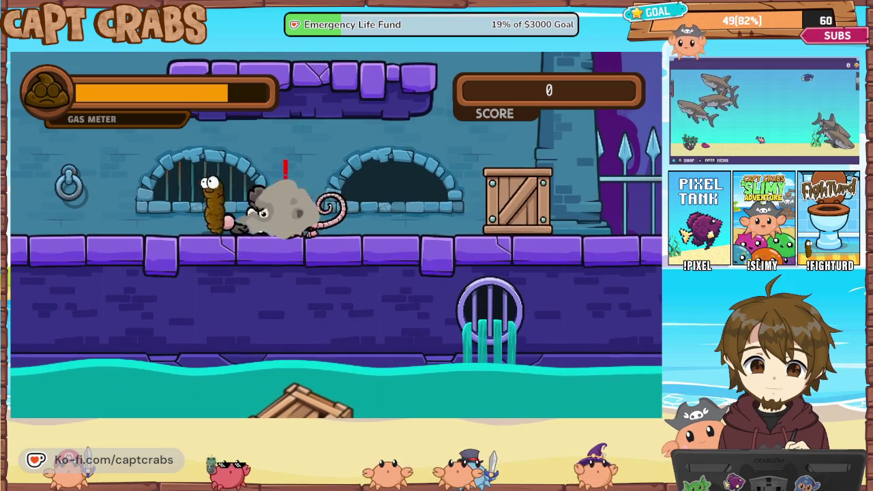
key(space)
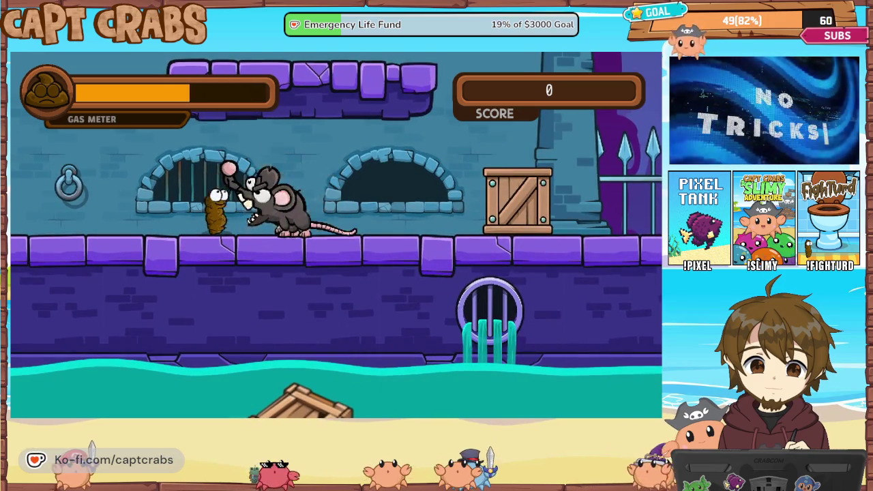
key(space)
key(Up)
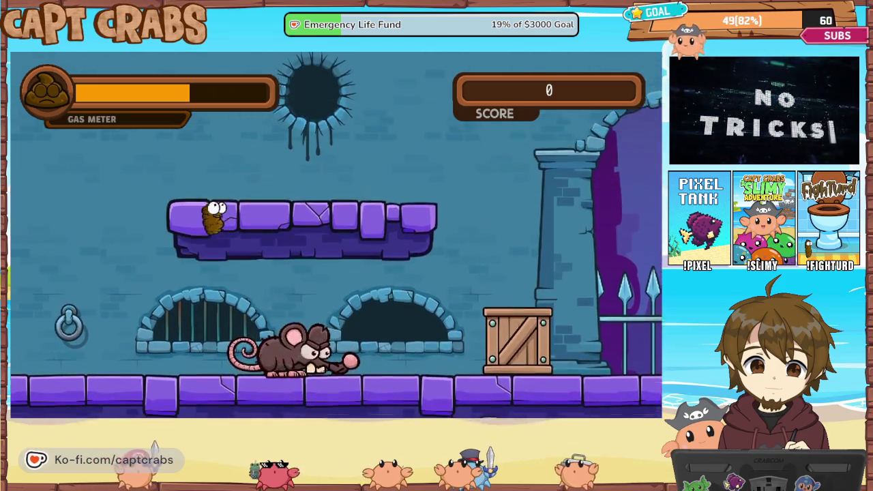
key(space)
key(space)
key(Up)
key(Left)
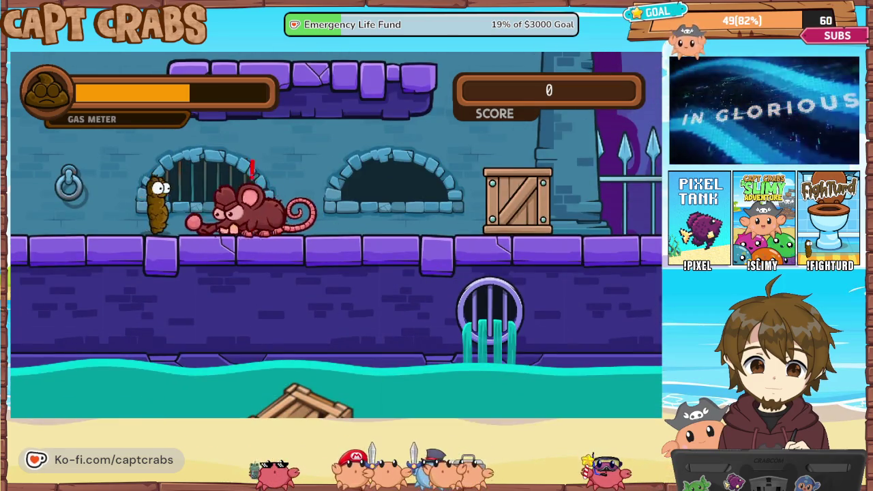
key(Up)
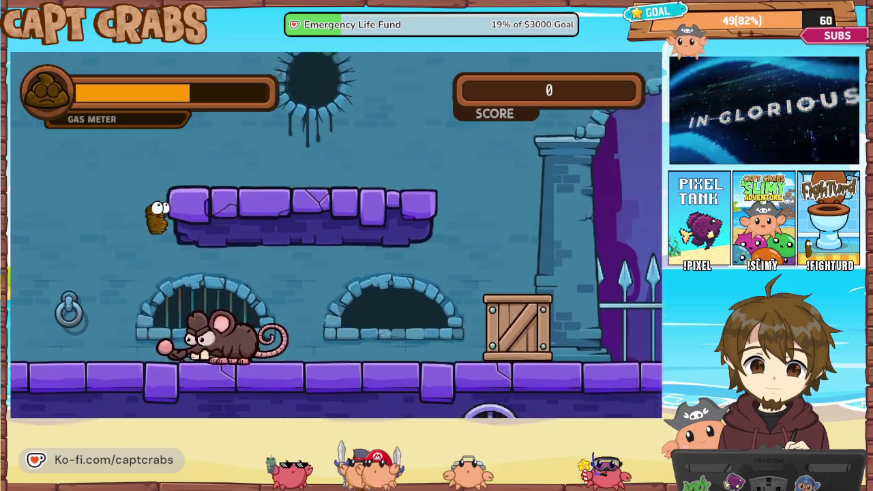
key(Left)
- Cross the crate and purple ledge, leap past the spikes, and reach the platform ahead
key(Right)
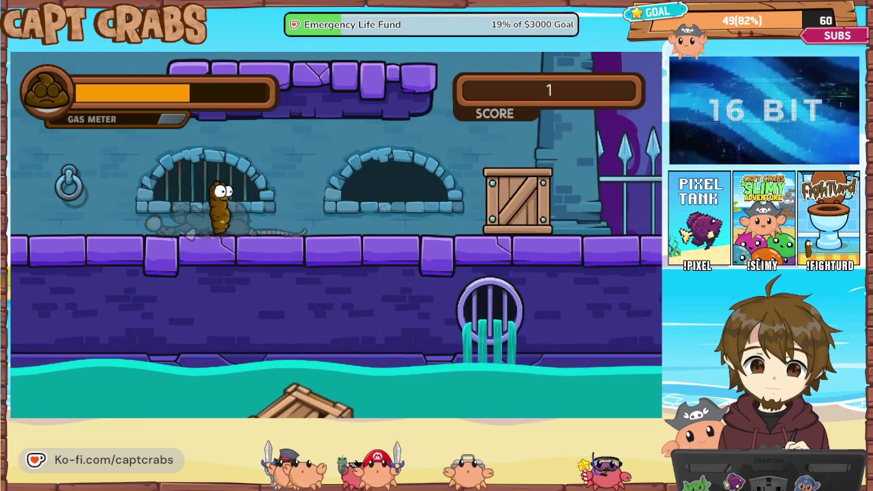
key(Right)
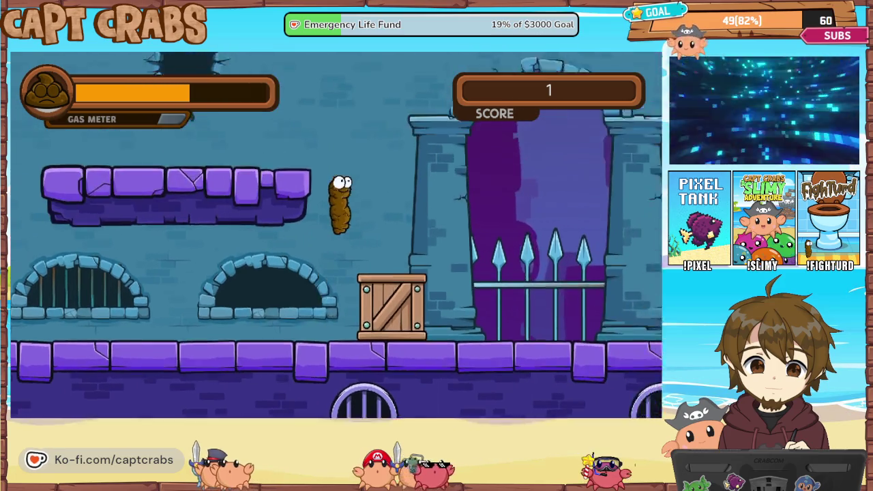
key(Up)
key(Left)
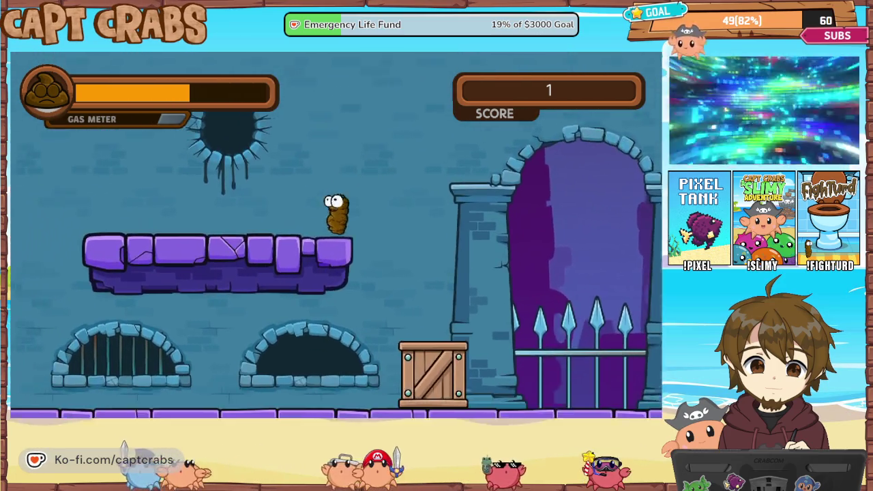
key(Right)
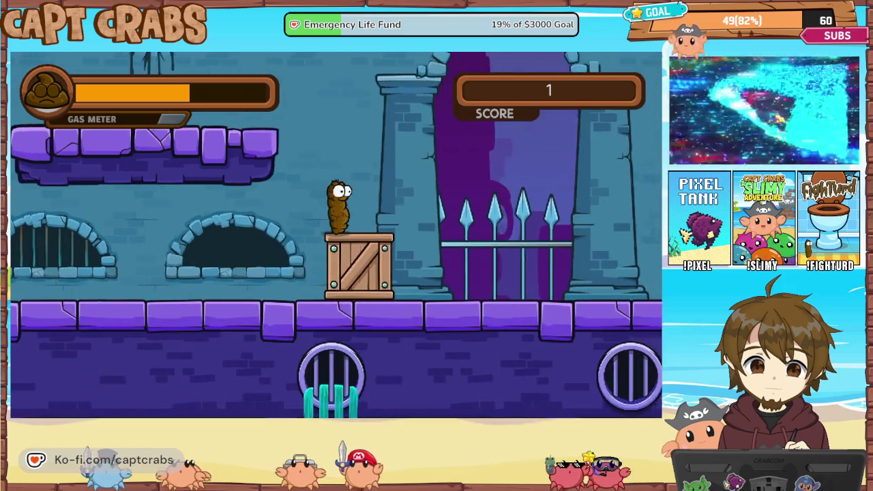
key(Right)
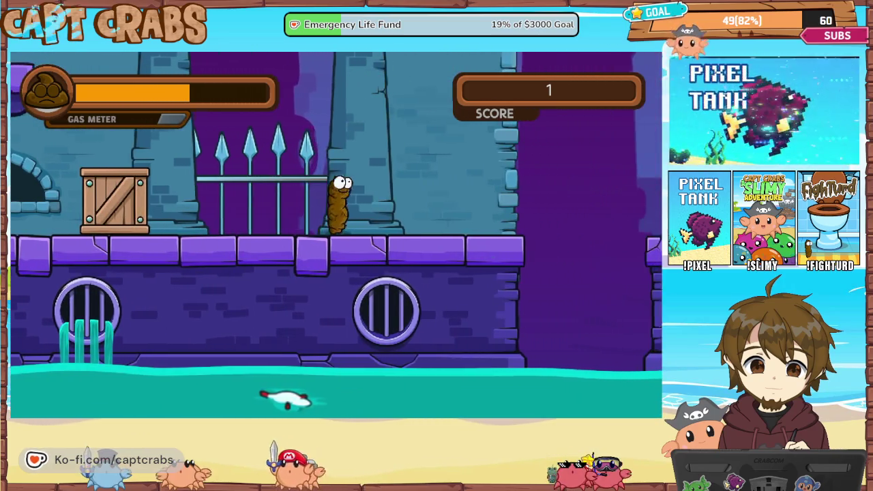
key(Right)
key(Up)
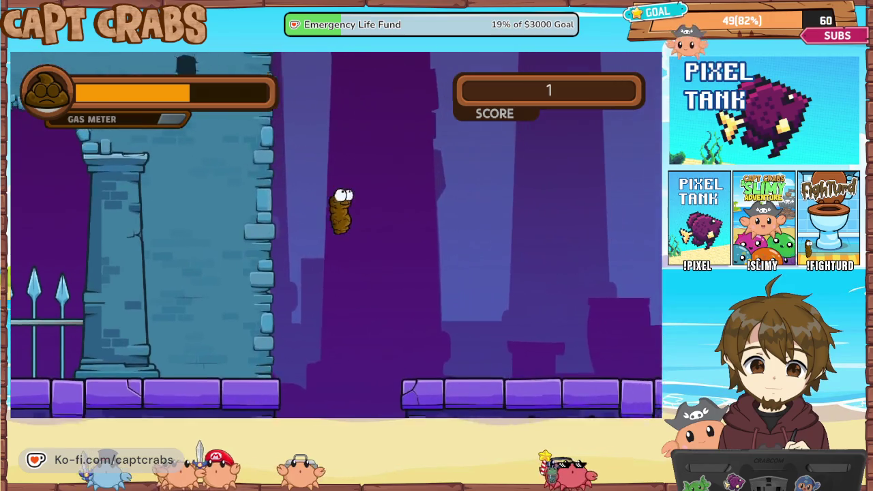
key(Right)
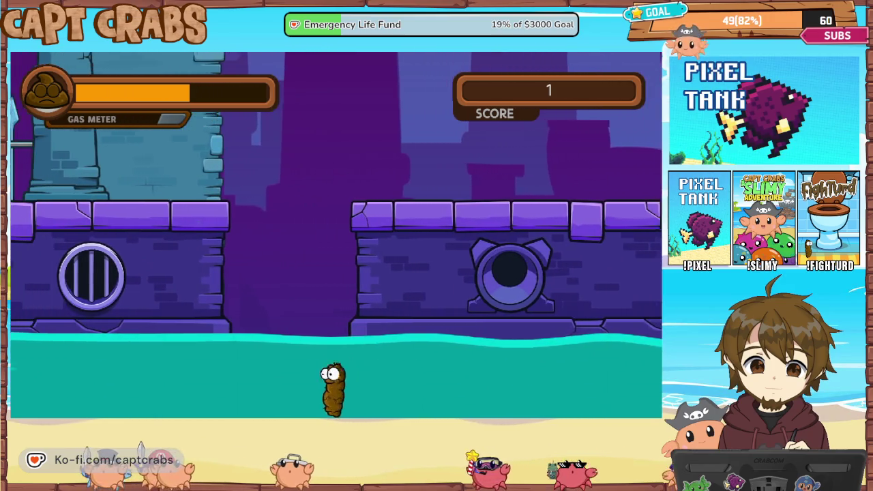
key(Up)
key(Right)
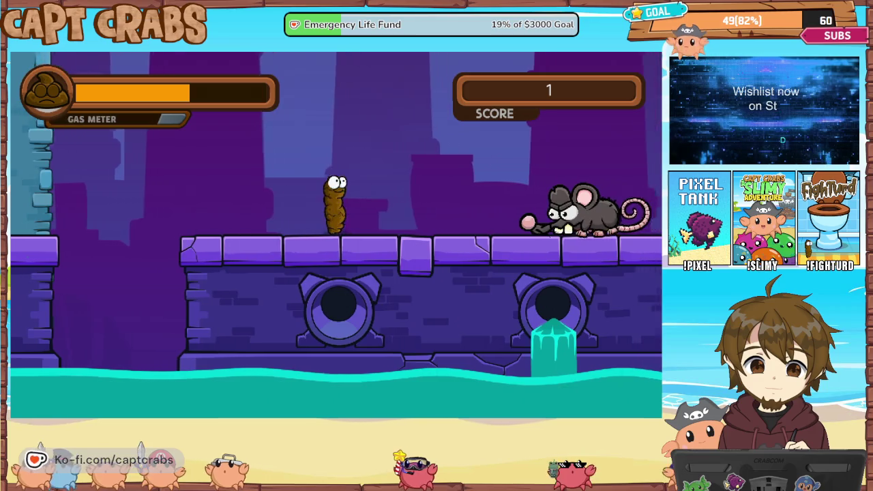
- Beat the second rat, collect the coin, and quit to the editor via MAIN MENU
key(Left)
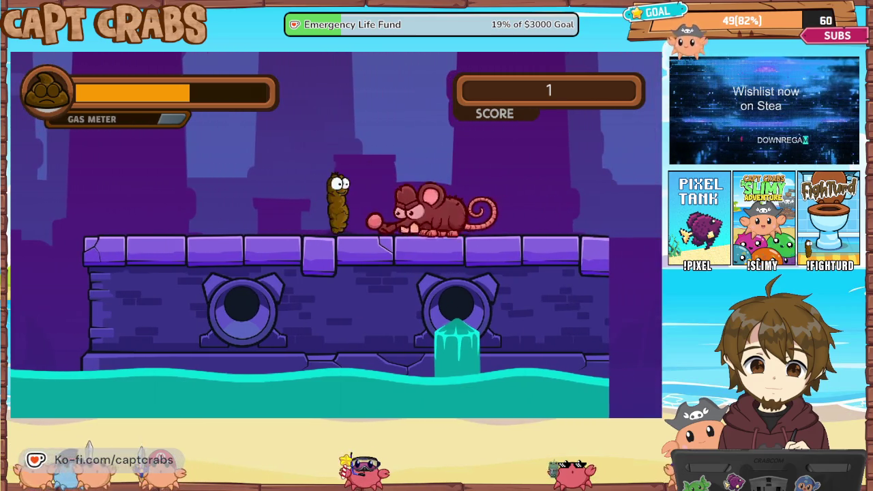
key(Left)
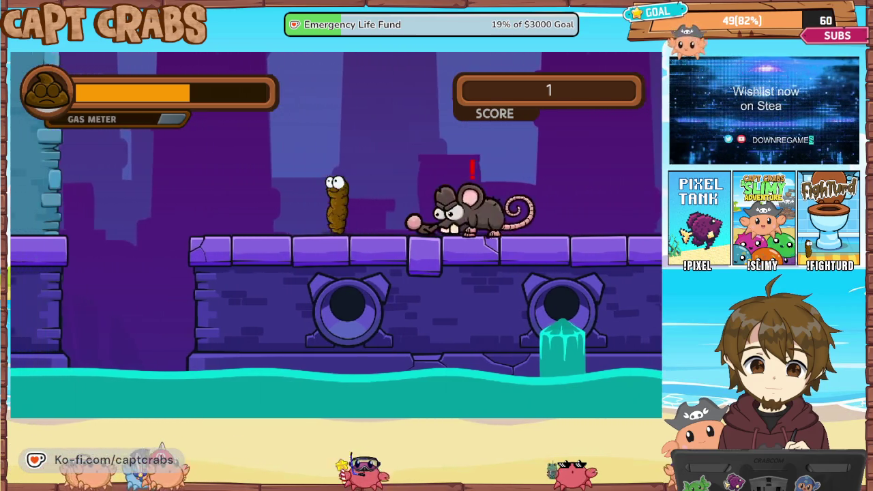
key(space)
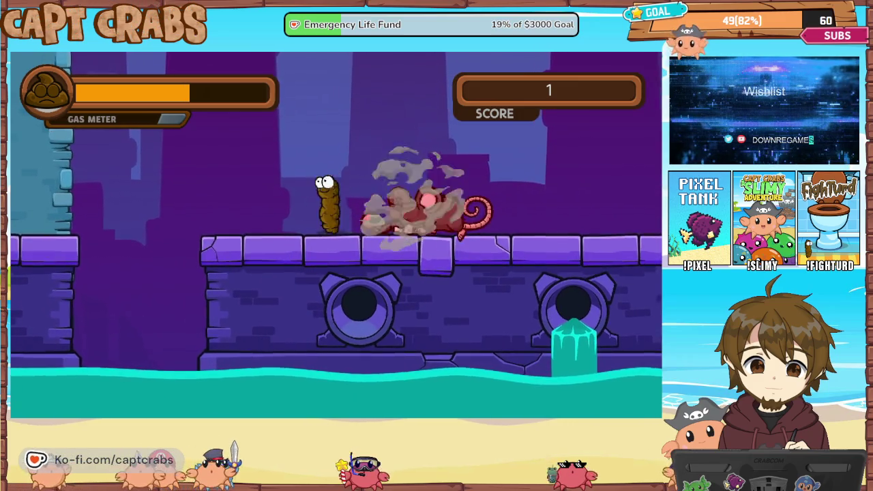
key(Up)
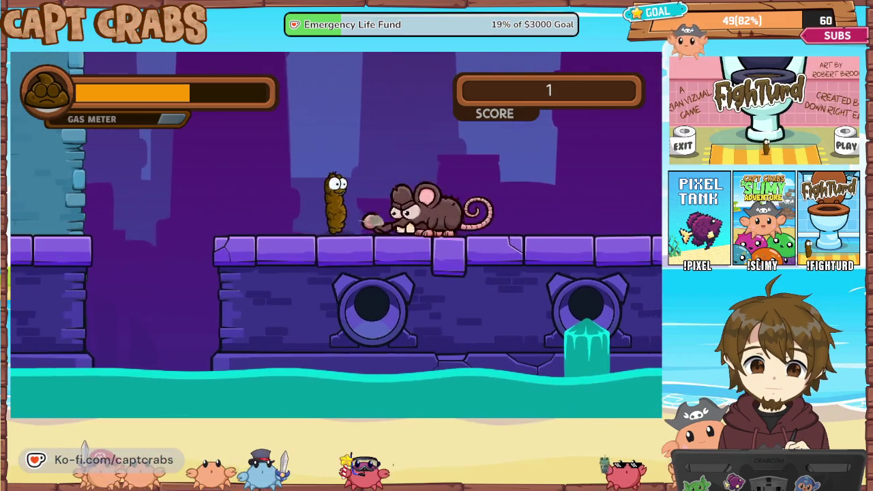
key(Up)
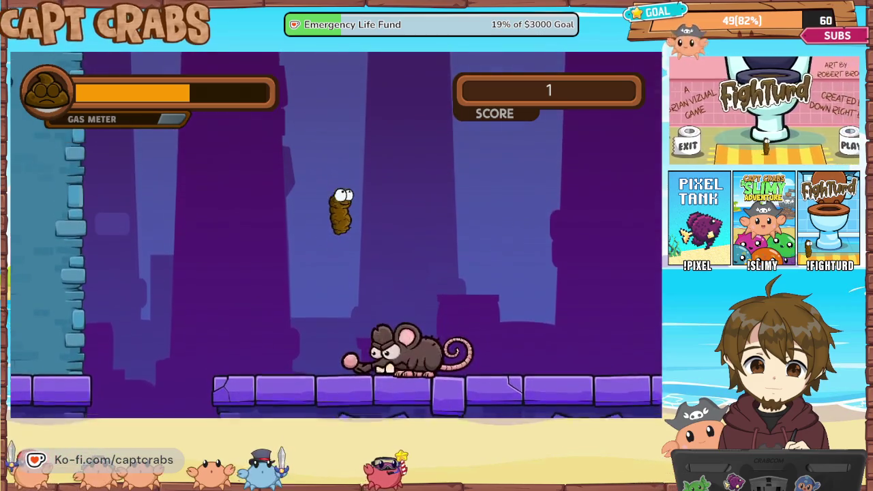
key(space)
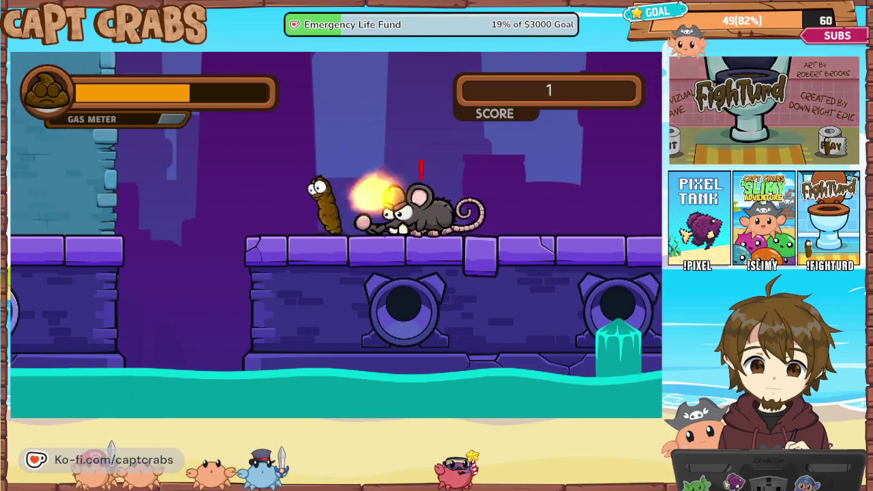
key(Up)
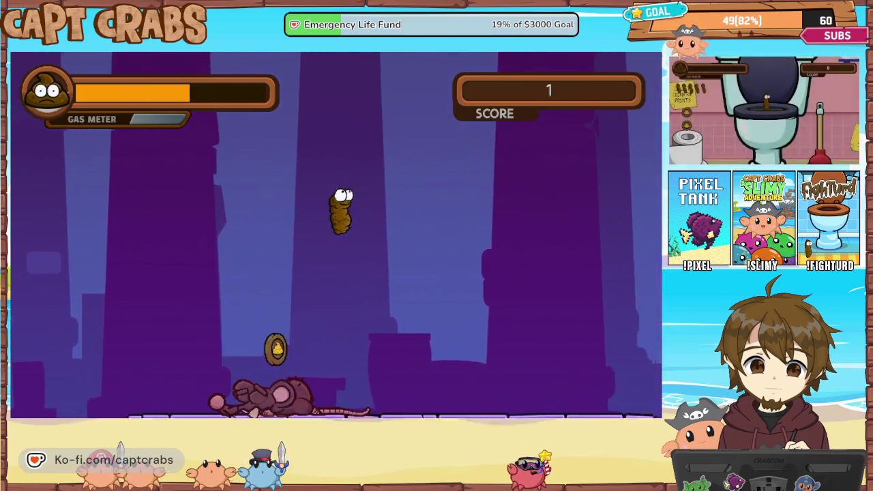
key(Right)
key(Escape)
key(Down)
key(Down)
key(Down)
key(Return)
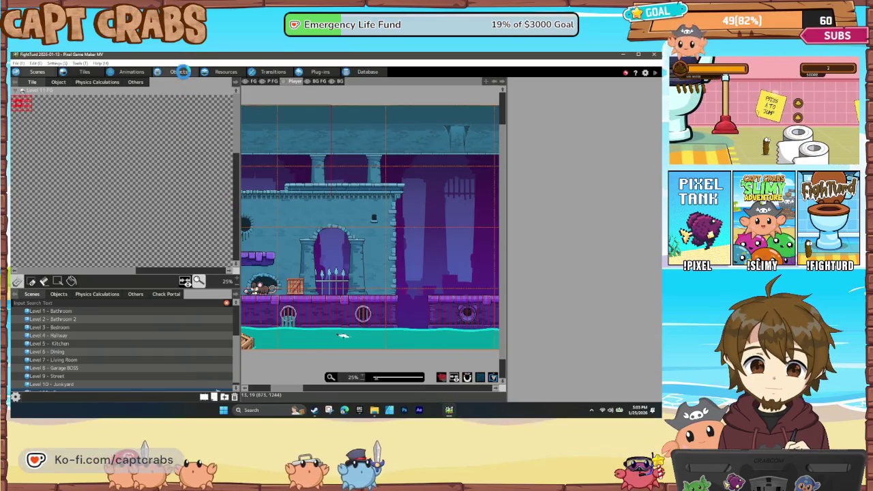
- Set the Rat object's HP and Max HP to 20 in its Basic Settings
click(181, 72)
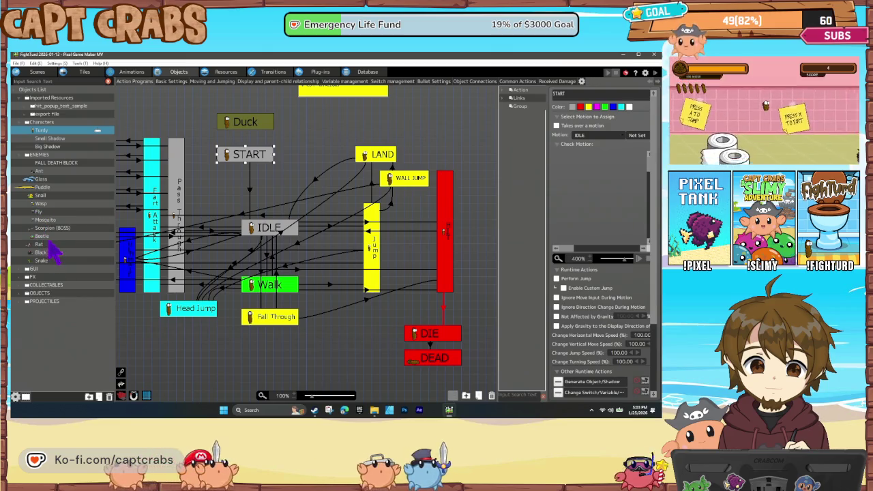
click(49, 245)
click(171, 82)
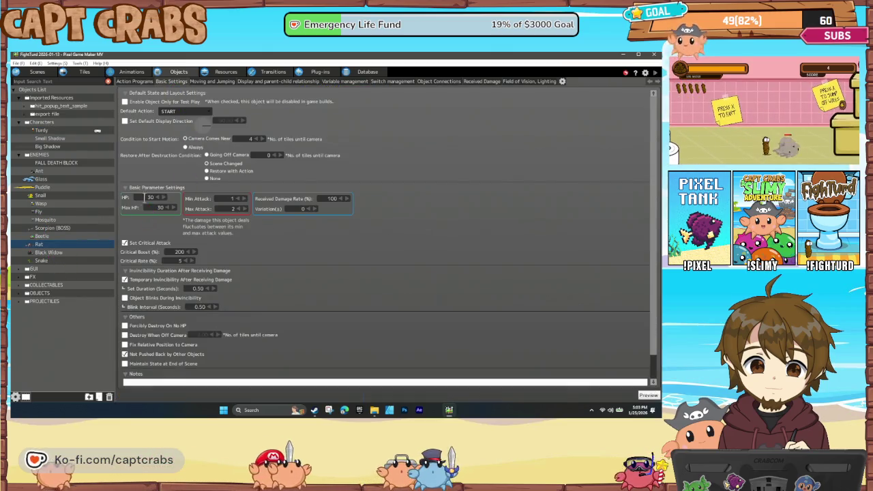
text(0)
key(Tab)
text(20)
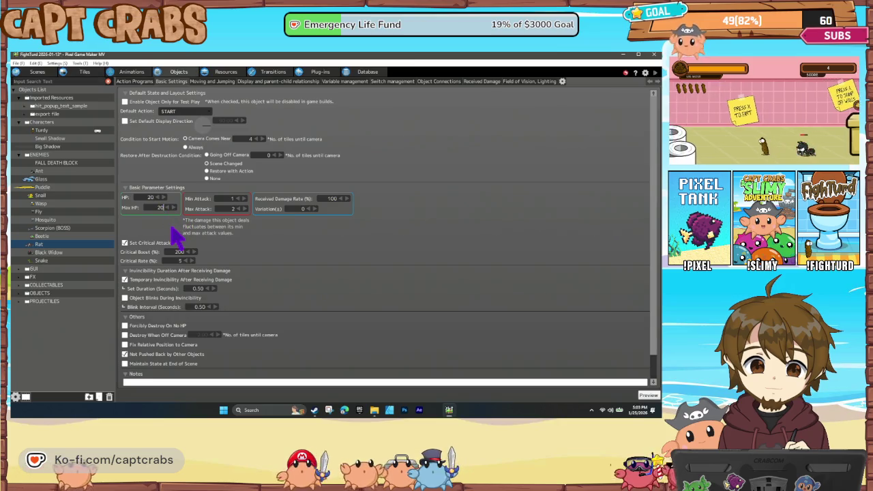
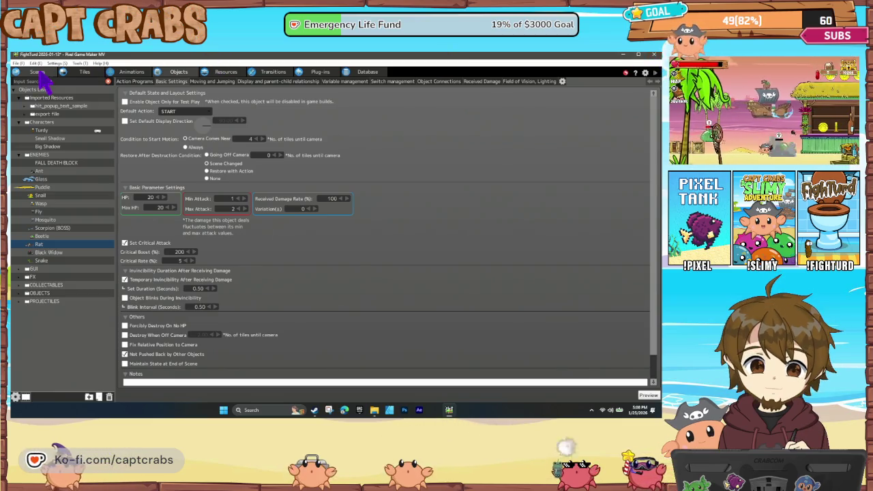
- Leave the Rat enemy's settings and switch to the Scenes view with the sewer level map
click(39, 72)
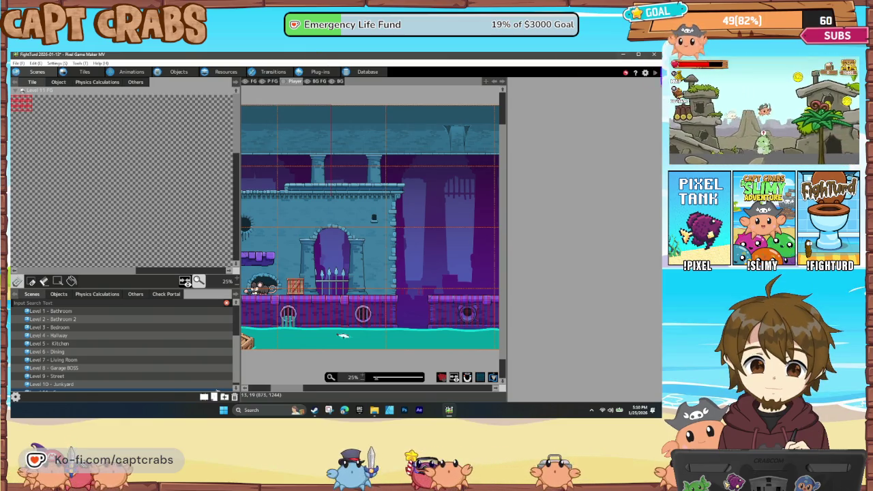
- In Level 11 - Sewer's scene settings, raise the foreground X scroll speed from 105% to 110%
scroll(136, 371, down, 1)
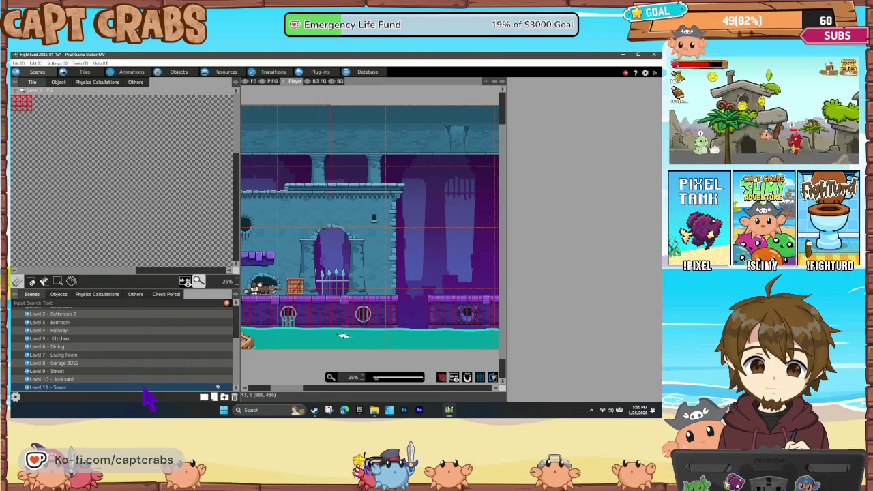
right_click(151, 387)
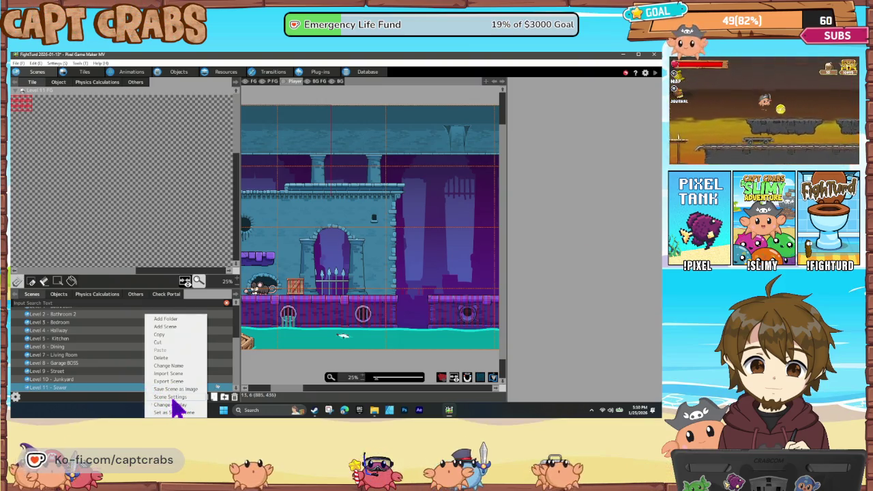
click(172, 397)
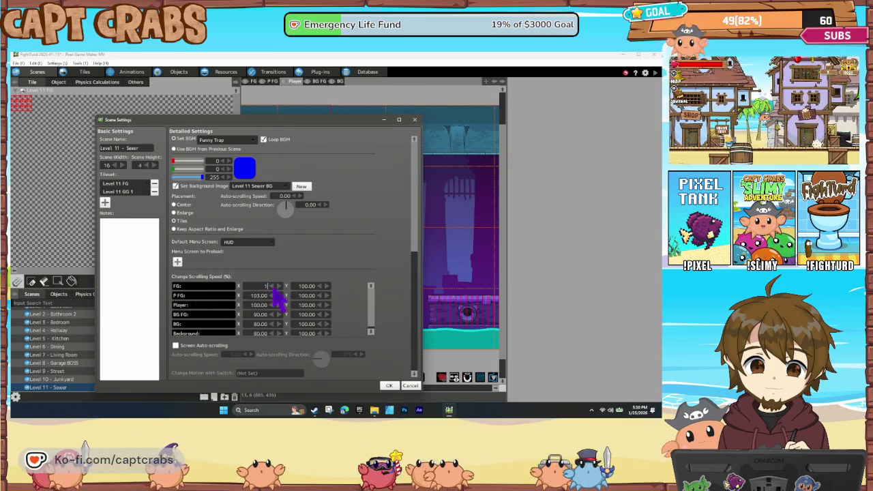
click(279, 286)
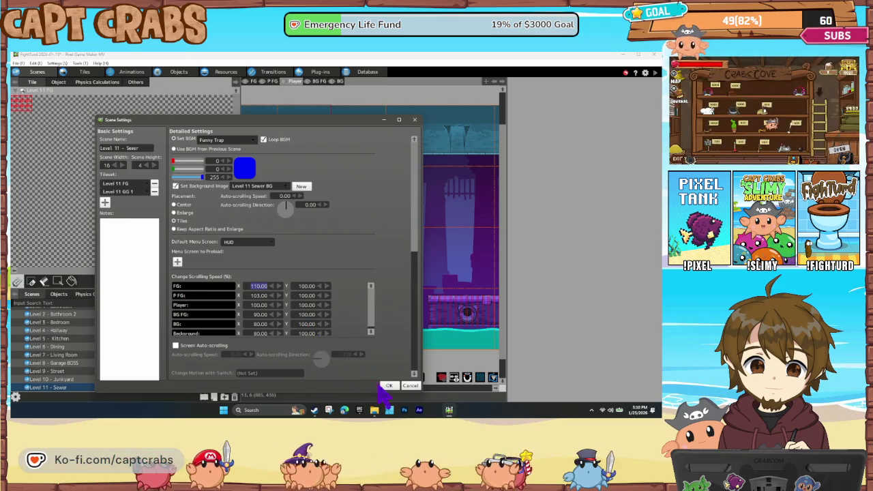
click(388, 385)
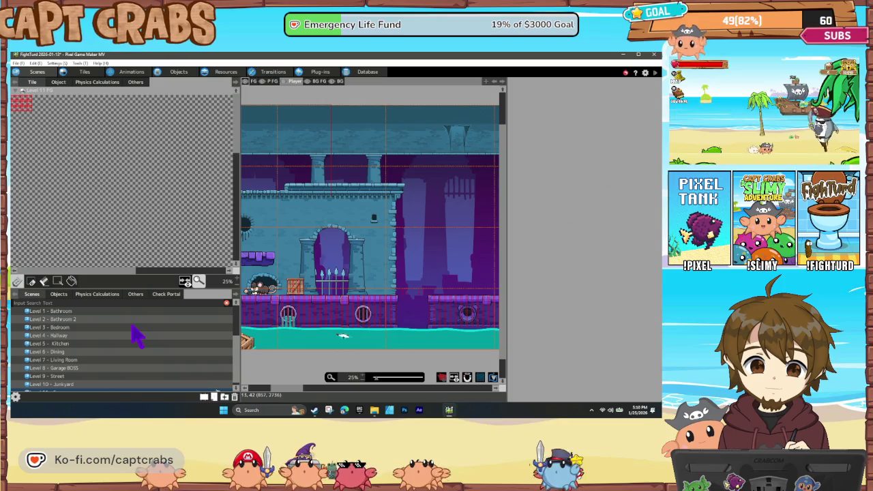
mouse_move(296, 266)
mouse_down()
mouse_move(409, 266)
mouse_move(379, 262)
mouse_move(402, 270)
mouse_move(310, 275)
mouse_move(351, 283)
mouse_up()
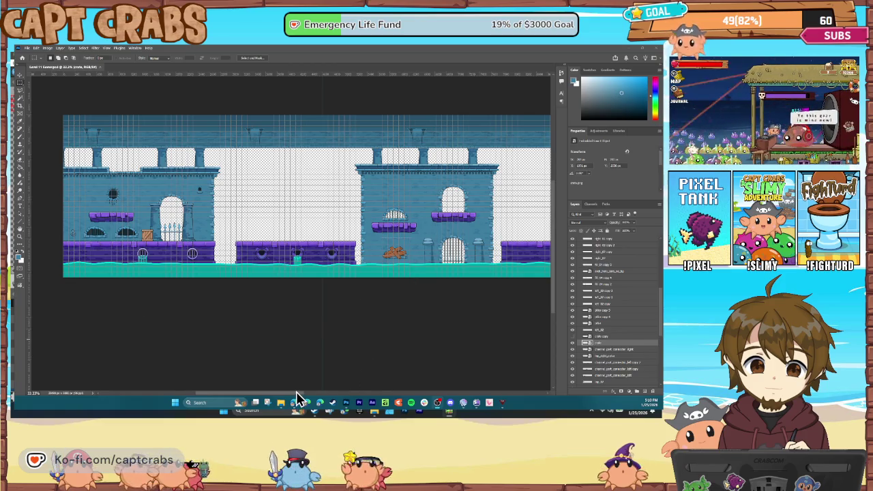
mouse_move(301, 394)
mouse_down()
mouse_move(454, 380)
mouse_move(279, 382)
mouse_move(293, 384)
mouse_up()
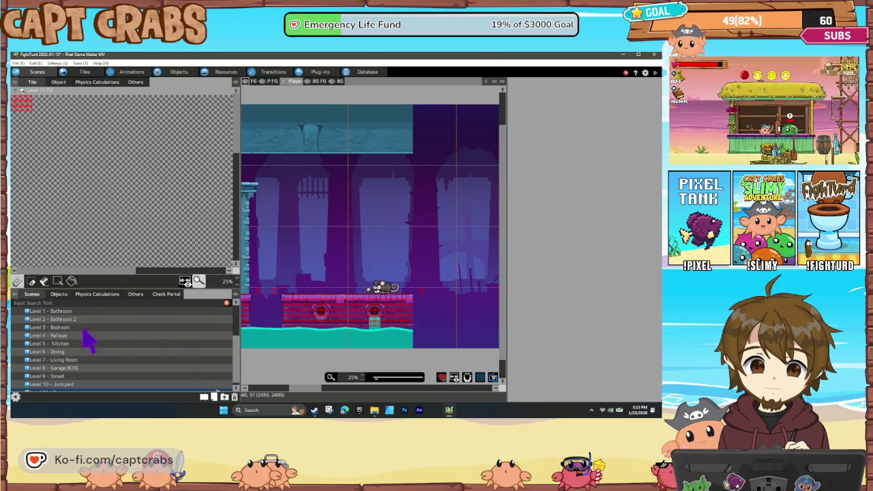
- Open the Level 2 - Bathroom 2 scene and select the Mosquito enemy for placing
scroll(106, 341, up, 3)
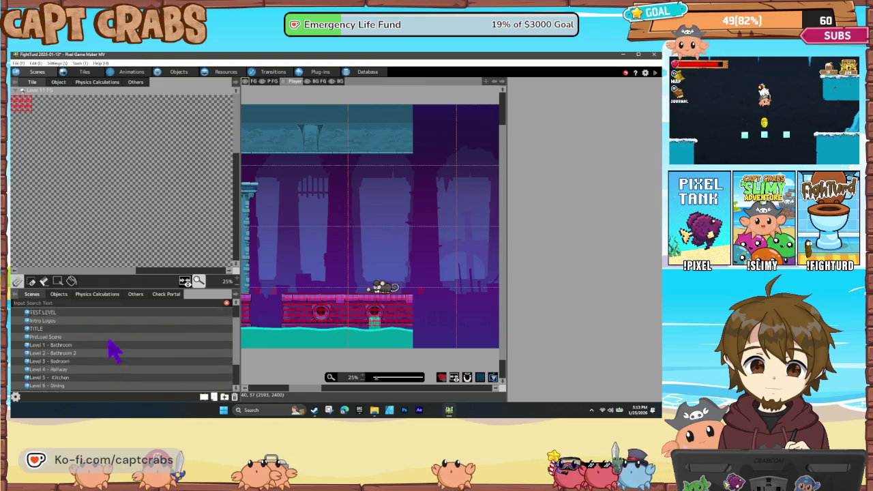
scroll(109, 349, up, 3)
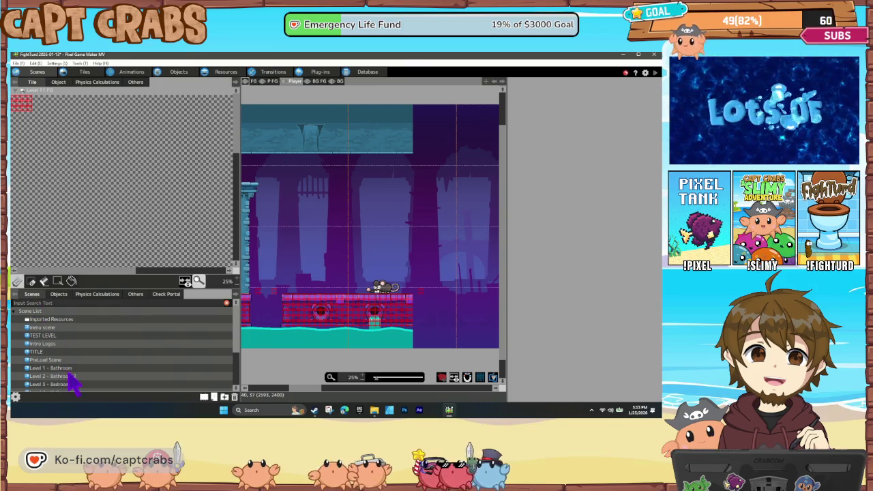
click(68, 368)
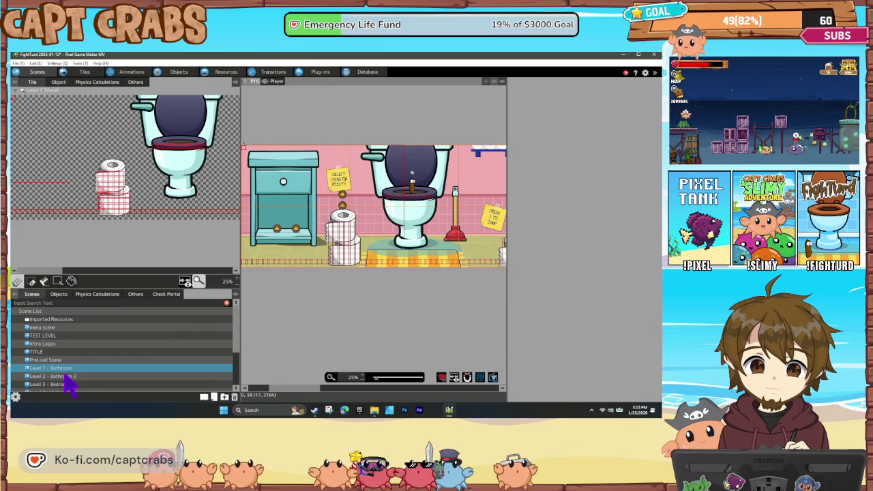
click(66, 376)
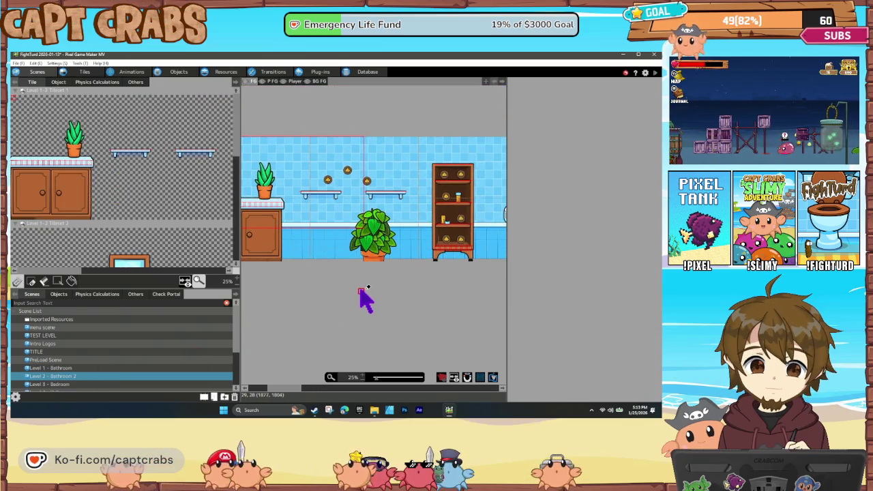
scroll(382, 283, right, 5)
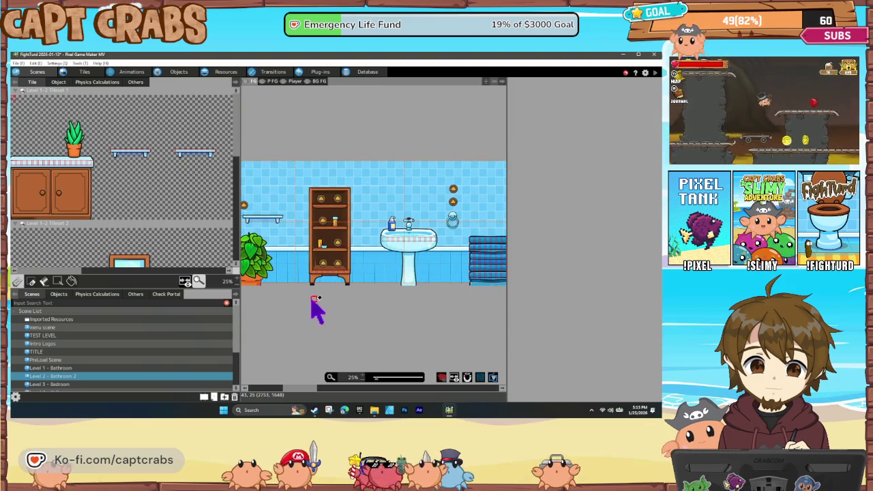
click(60, 82)
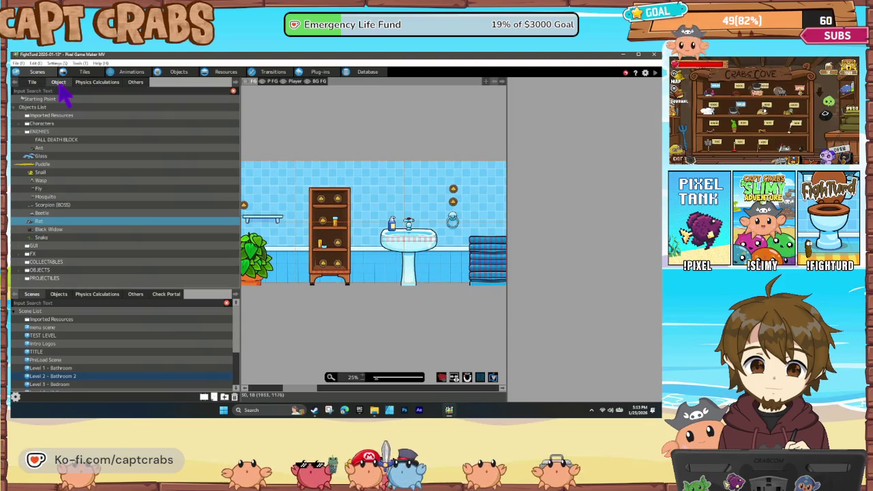
click(41, 180)
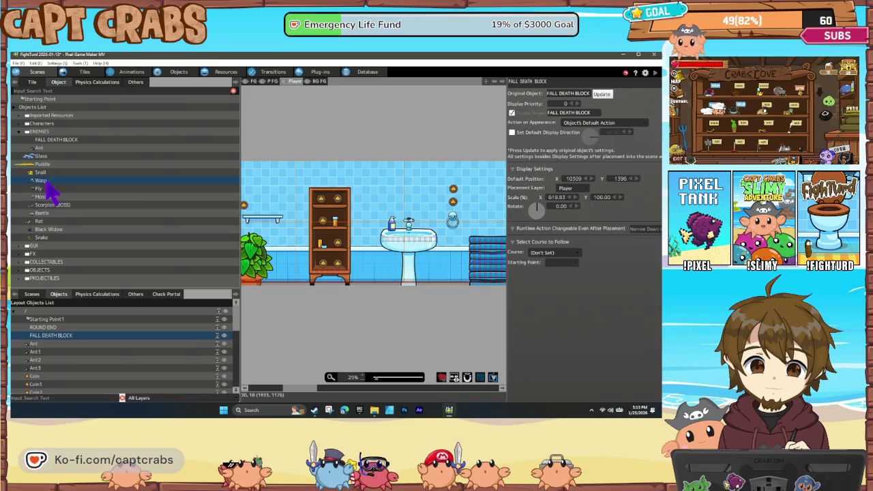
click(59, 197)
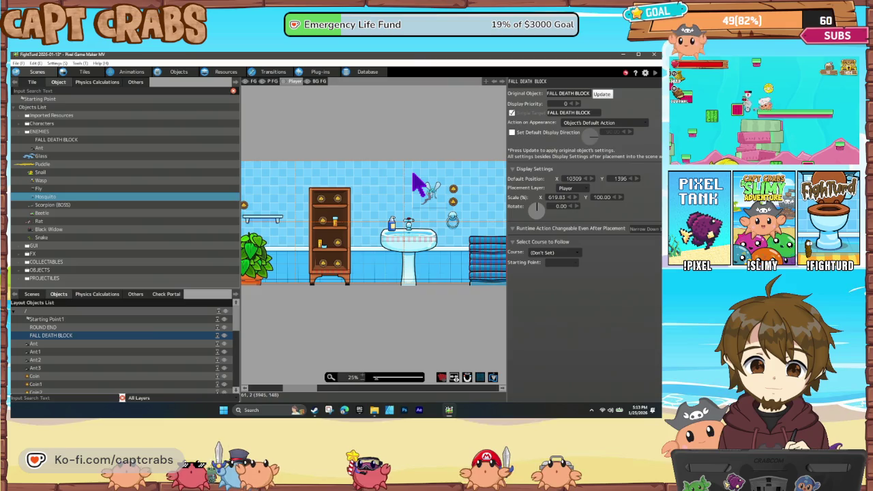
- Place one mosquito above the bathroom sink and a second between the two windows
click(412, 173)
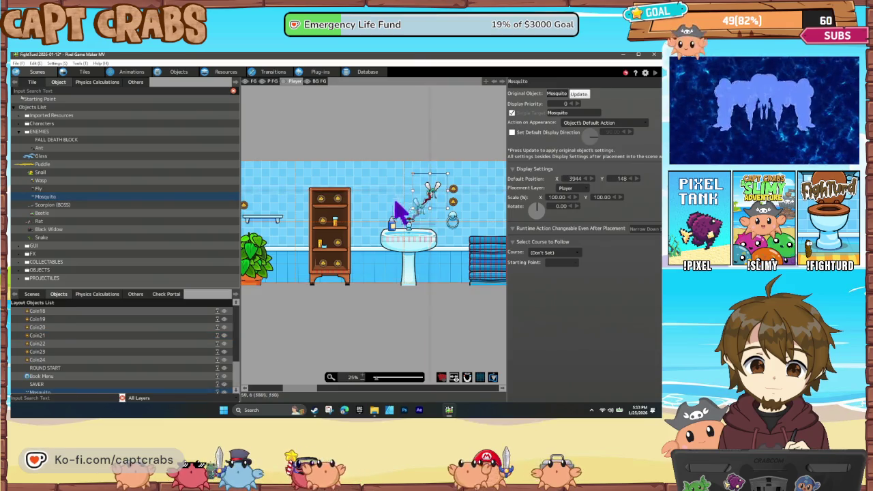
scroll(427, 281, right, 10)
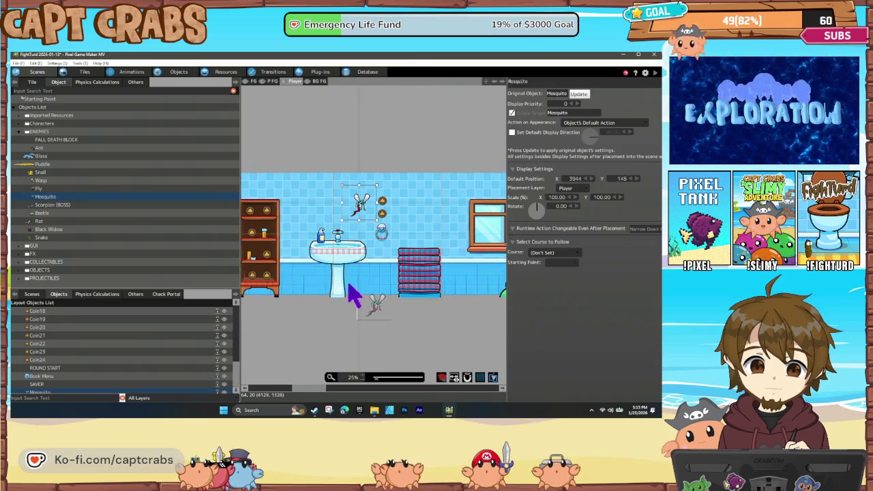
scroll(314, 310, right, 10)
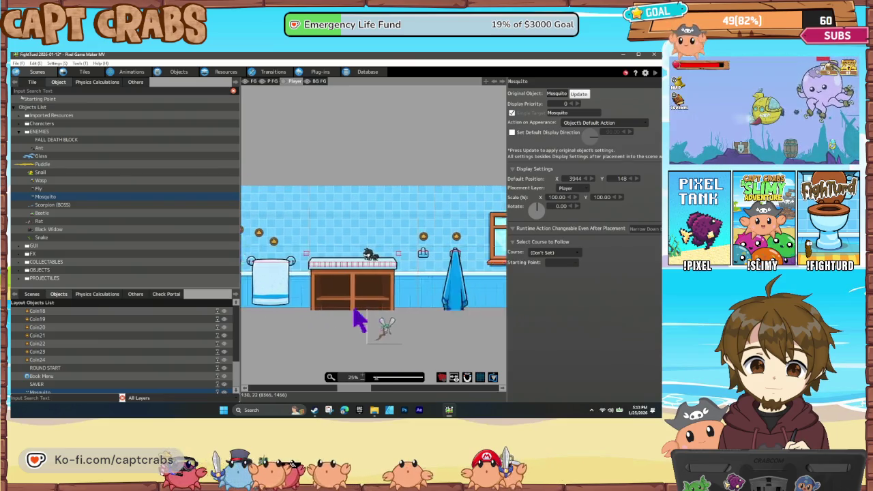
scroll(294, 326, right, 15)
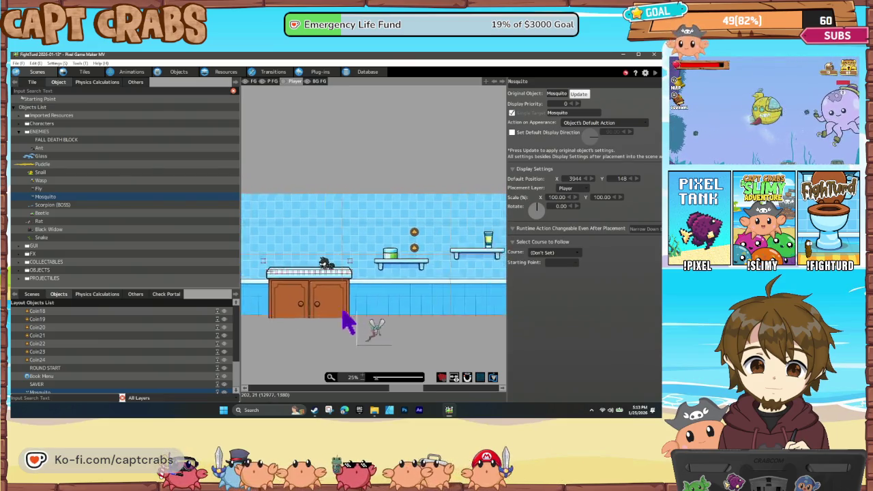
scroll(306, 318, right, 15)
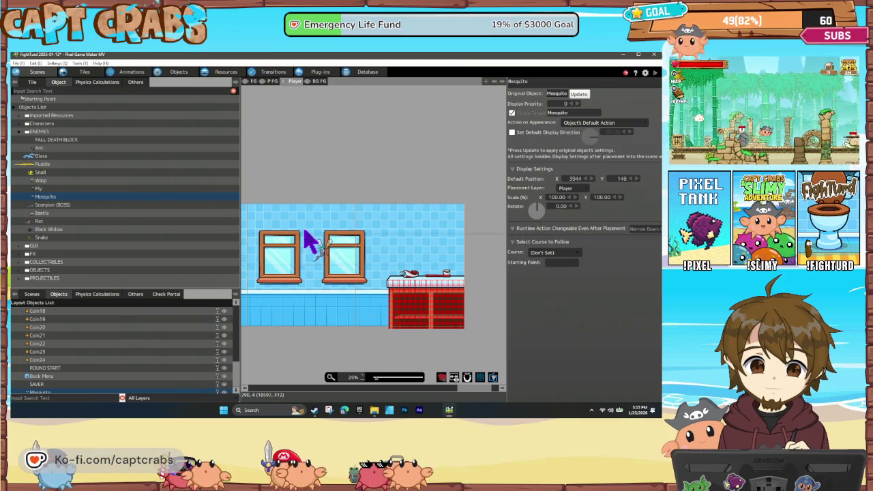
click(305, 234)
drag(293, 331, 351, 317)
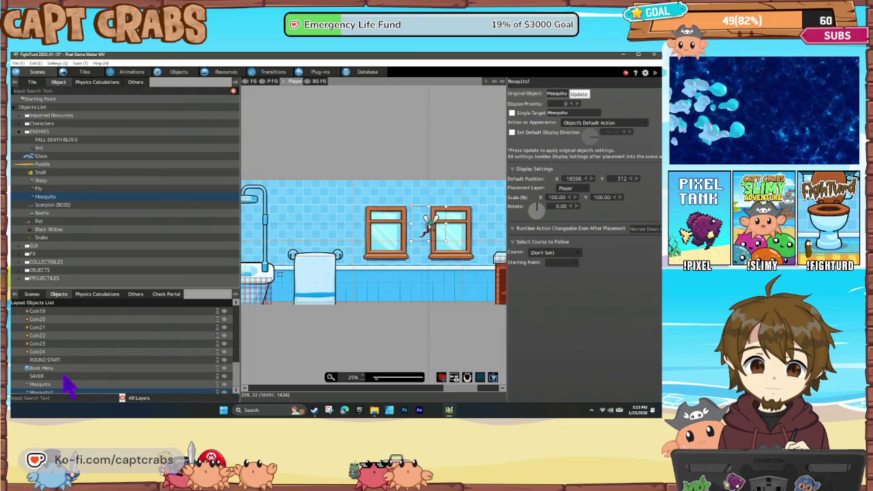
click(32, 294)
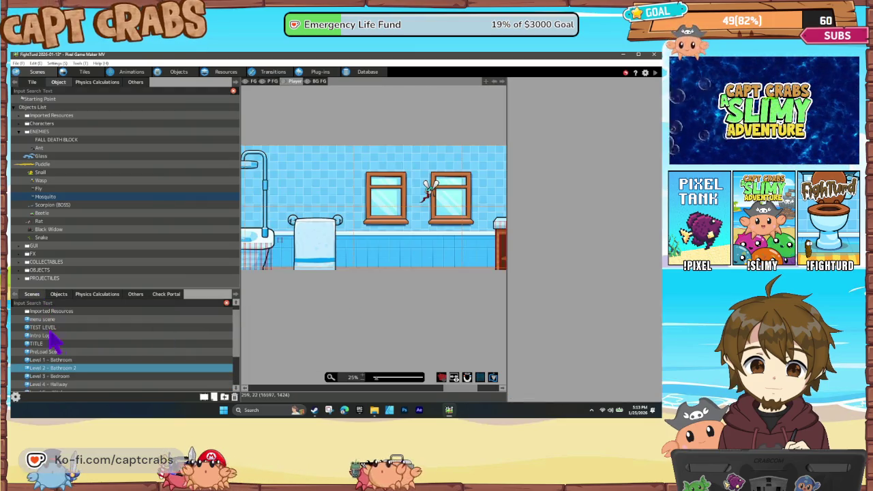
- Open Level 3 - Bedroom and place a mosquito beside the lamp near the window
click(68, 378)
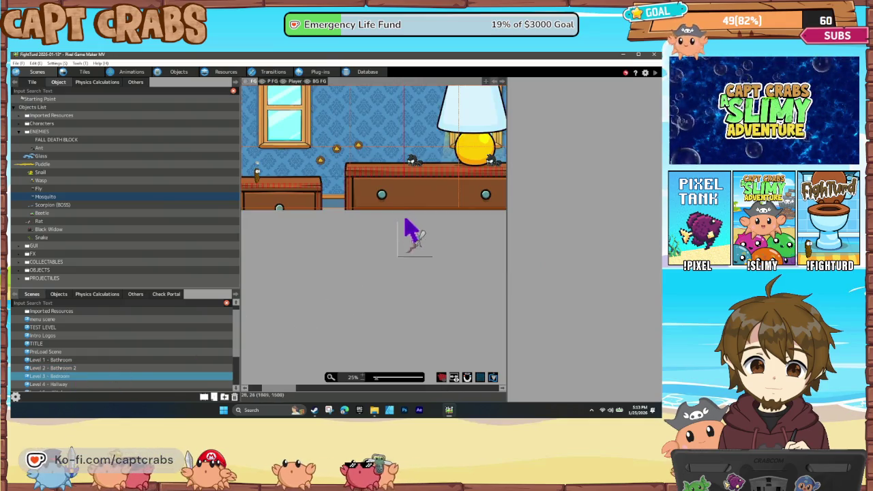
key(Up)
key(Right)
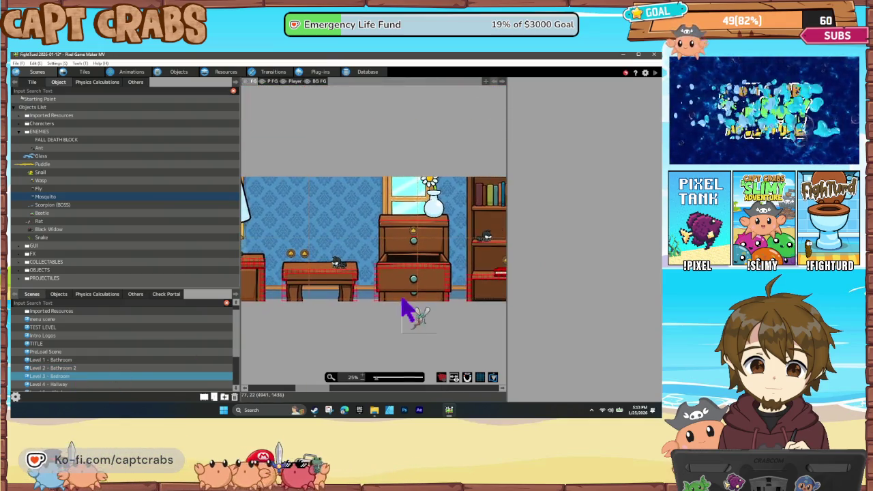
key(Right)
key(Right)
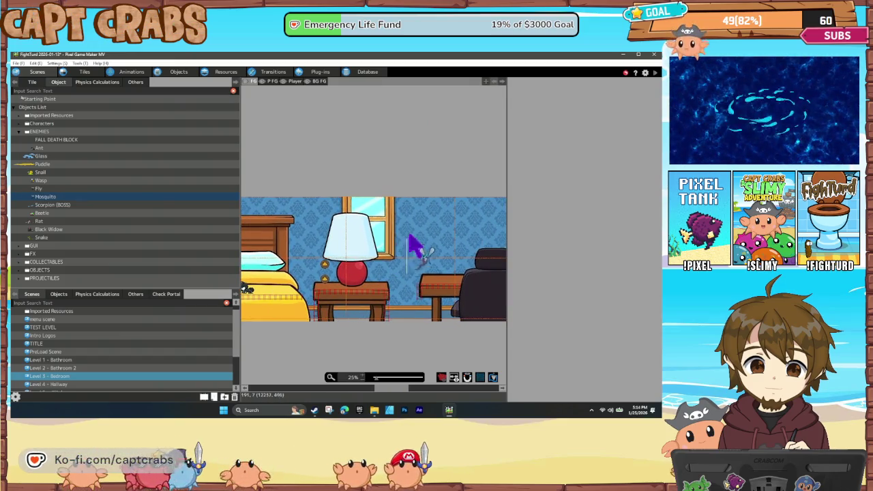
click(419, 227)
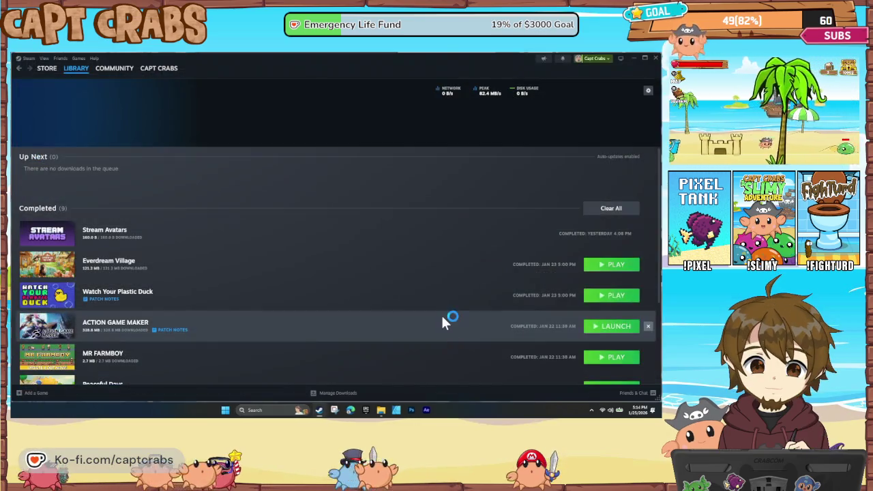
- Minimize Steam and launch Pixel Game Maker MV from its desktop icon
click(633, 60)
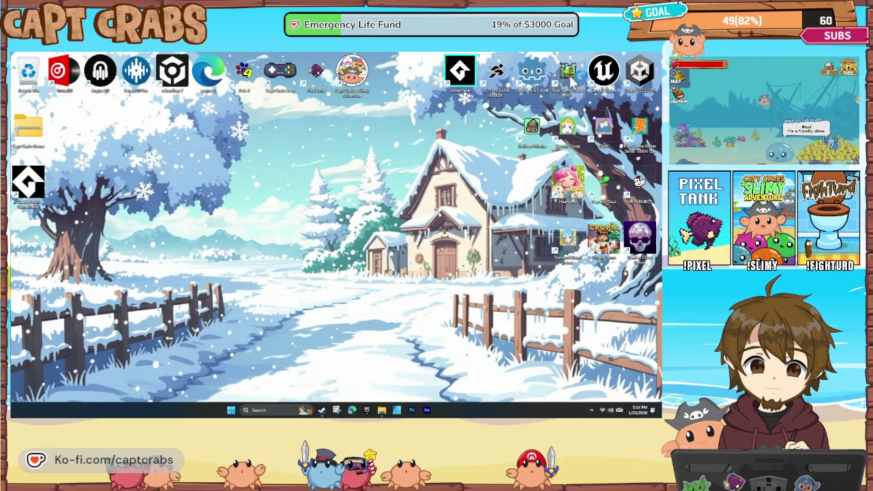
double_click(572, 79)
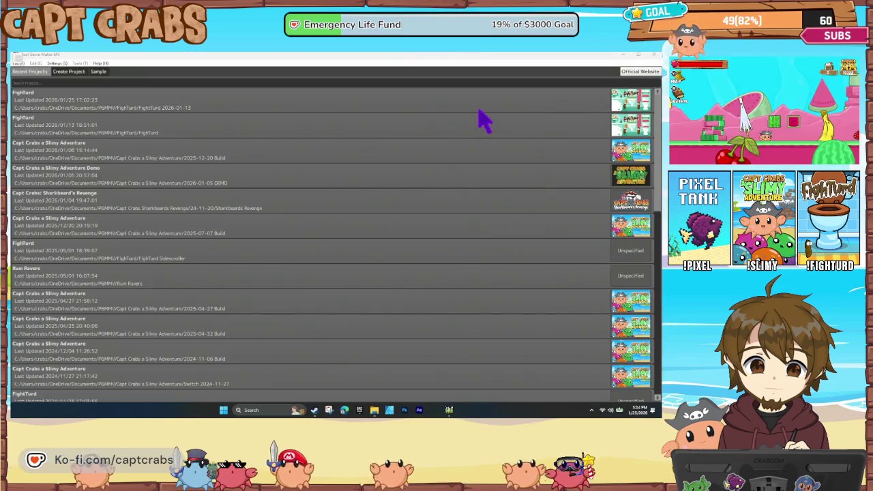
- Reopen the FightTurd 2026-01-13 project and display the Level 2 - Bathroom 2 scene
double_click(474, 106)
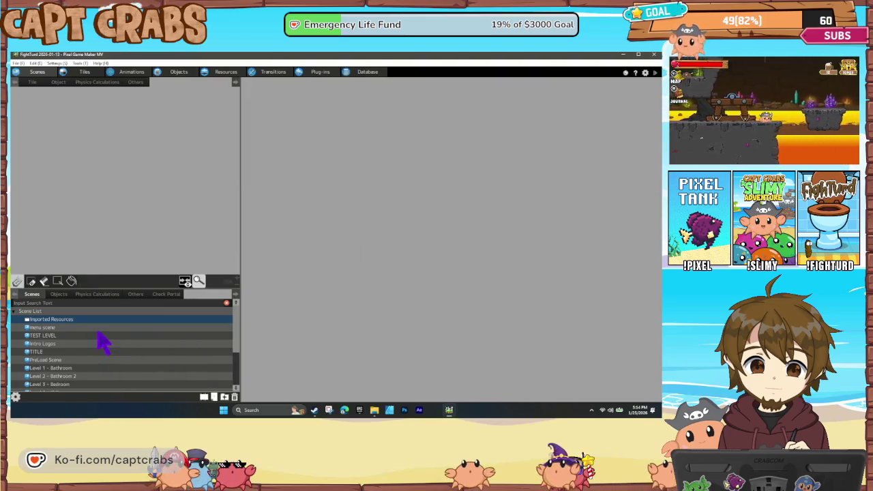
scroll(102, 341, down, 5)
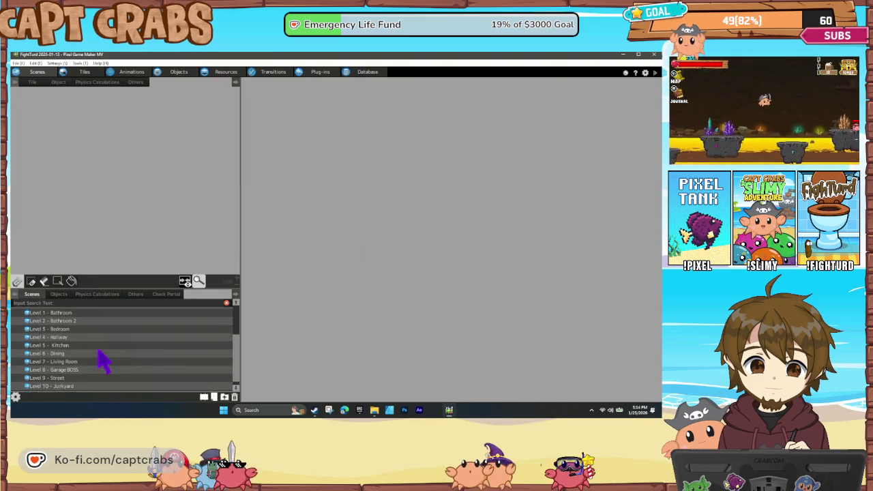
scroll(98, 352, up, 2)
click(86, 342)
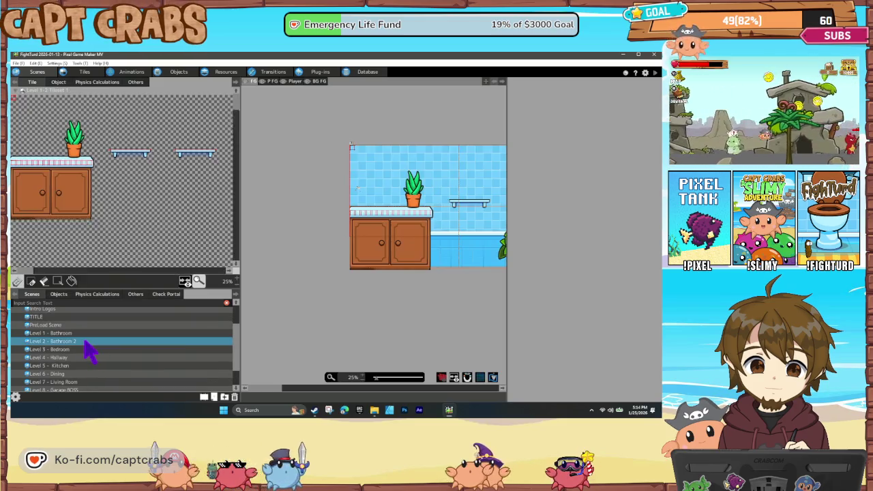